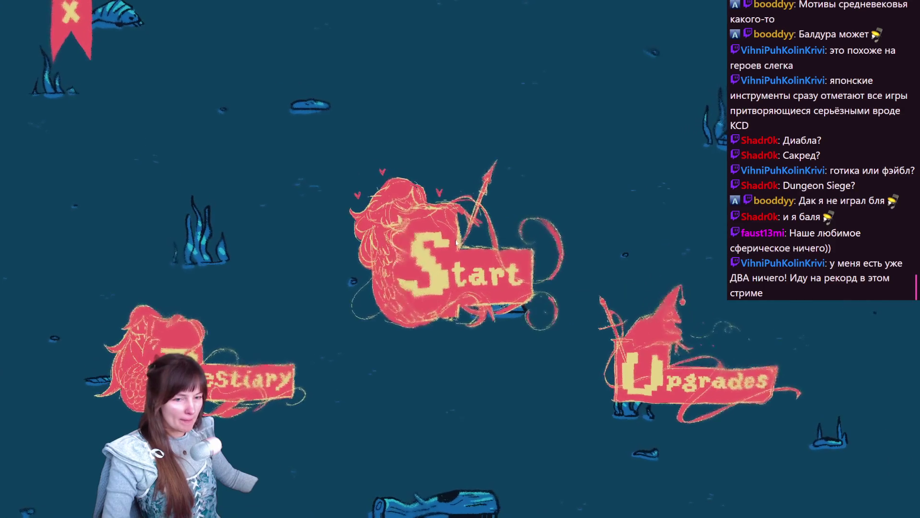
Step: Start a new run with the chosen mermaid and steer her around the arena with WASD
{"action": "left_click", "coordinate": [449, 256]}
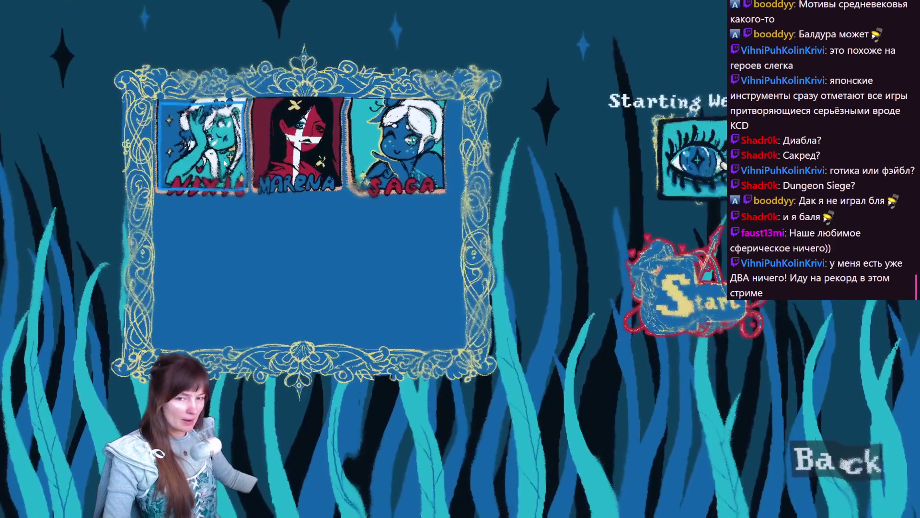
{"action": "left_click", "coordinate": [678, 308]}
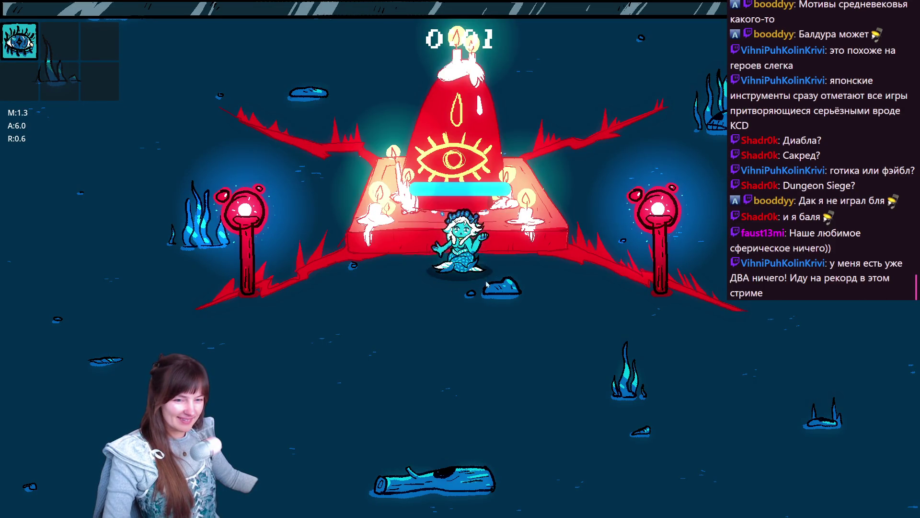
{"action": "key", "text": "d"}
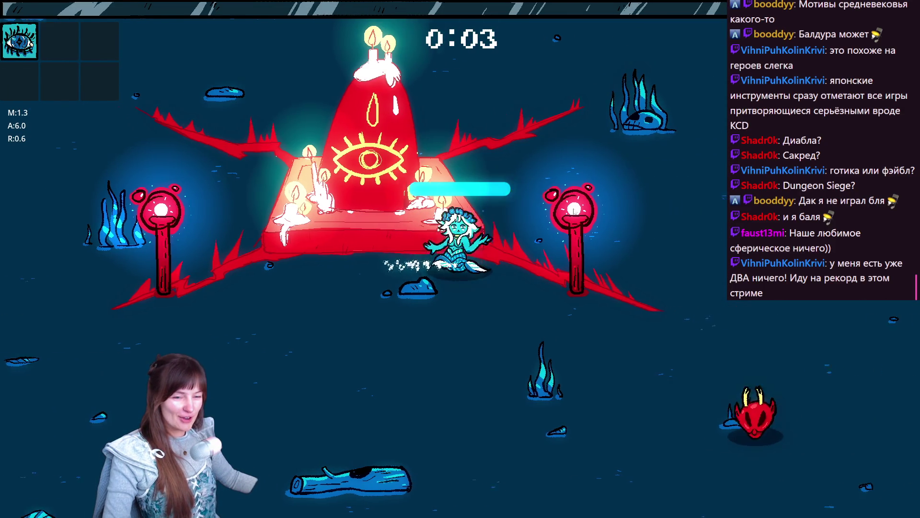
{"action": "key", "text": "a"}
{"action": "key", "text": "s"}
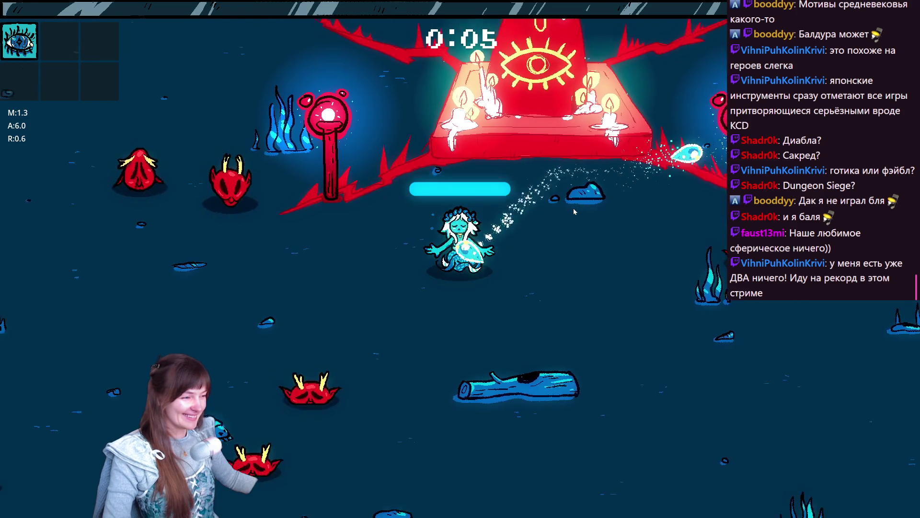
{"action": "key", "text": "w"}
{"action": "key", "text": "d"}
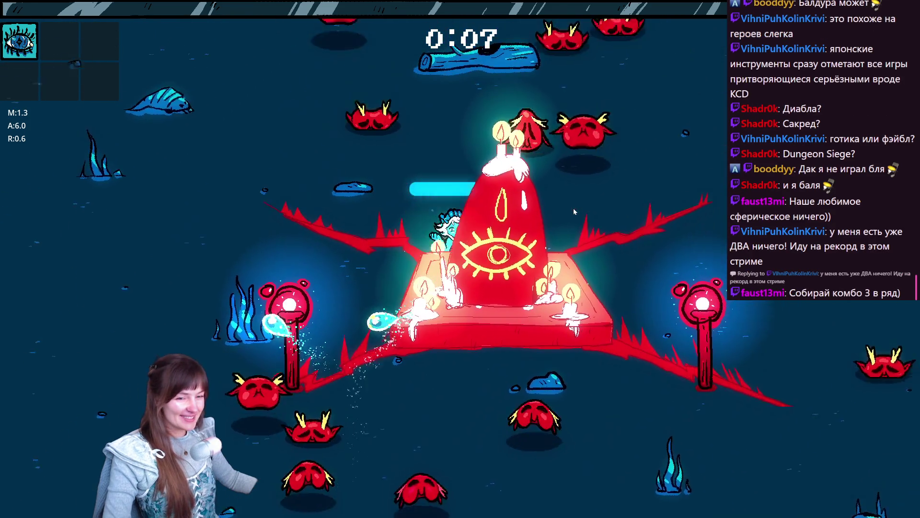
{"action": "key", "text": "a"}
{"action": "key", "text": "w"}
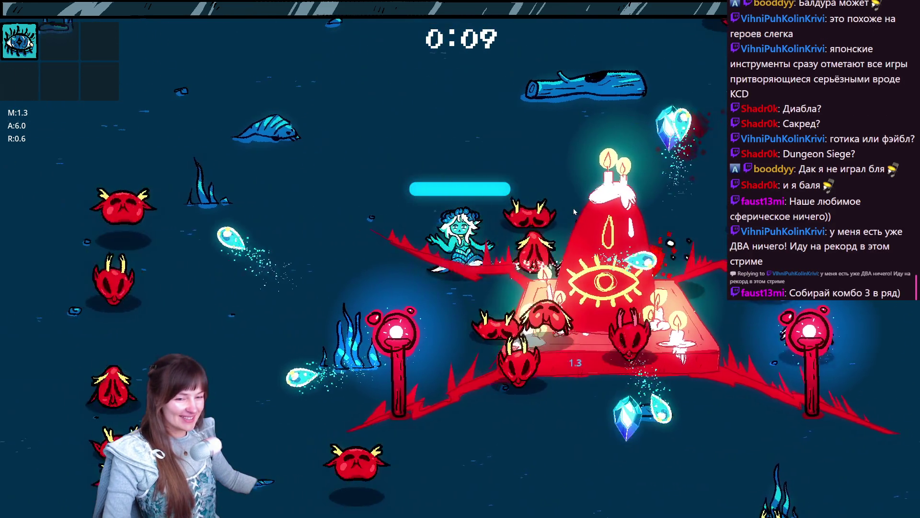
{"action": "key", "text": "d"}
Step: Keep dodging below the altar and take the 0.1 luck upgrade
{"action": "key", "text": "s"}
{"action": "key", "text": "a"}
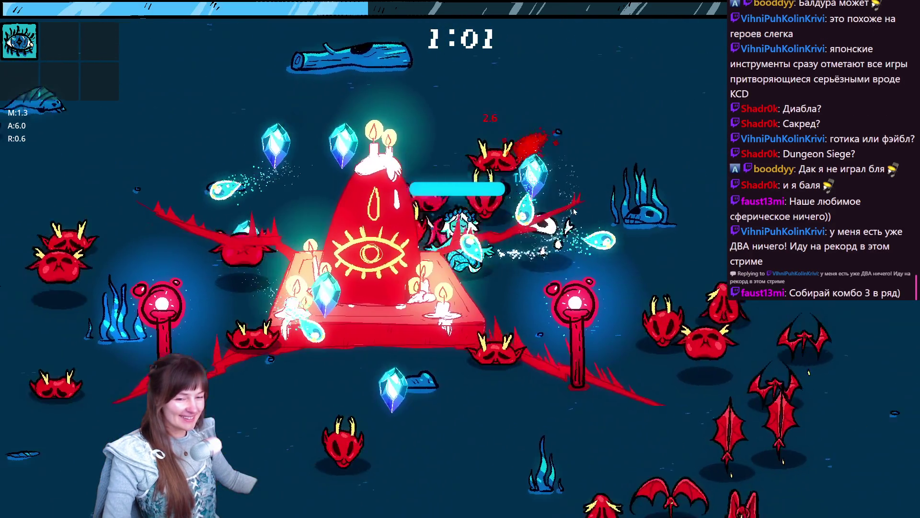
{"action": "key", "text": "s"}
{"action": "key", "text": "w"}
{"action": "key", "text": "a"}
{"action": "key", "text": "d"}
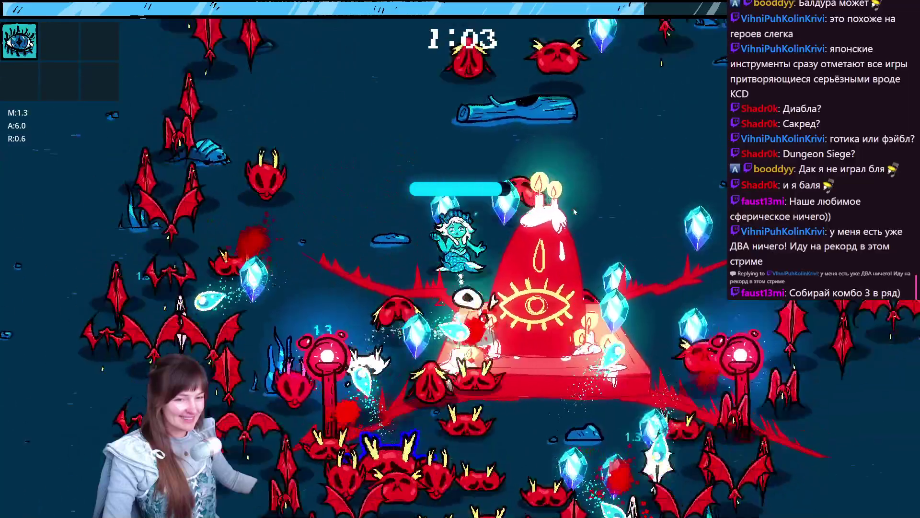
{"action": "key", "text": "d"}
{"action": "key", "text": "s"}
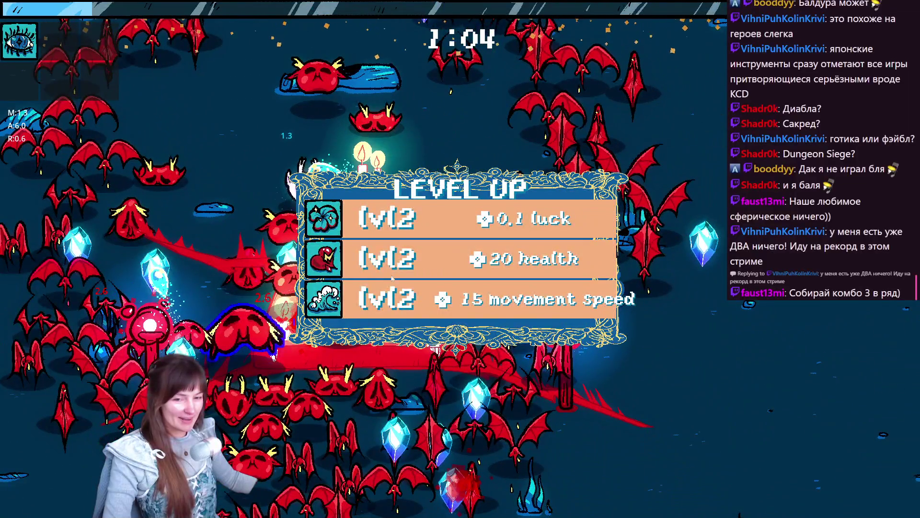
{"action": "key", "text": "space"}
{"action": "key", "text": "s"}
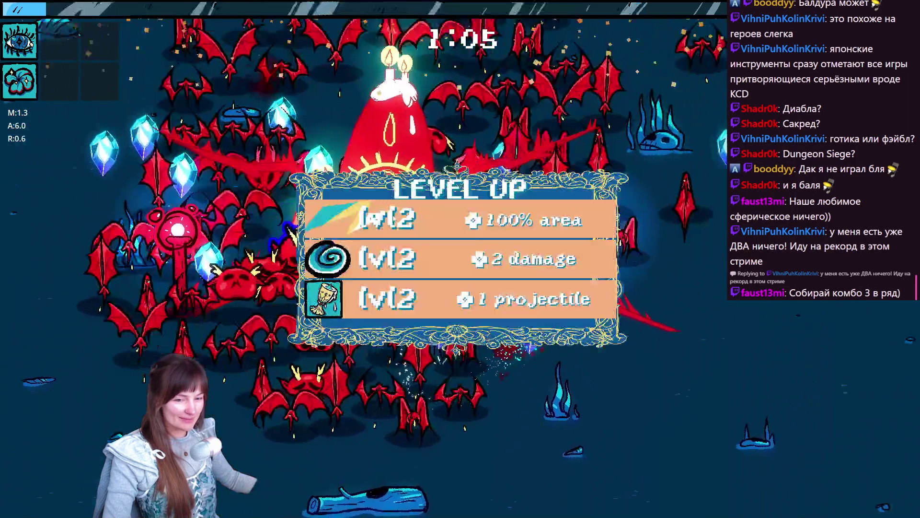
Step: Take the 2 damage and 1 projectile upgrades, survive past two minutes, then pause
{"action": "left_click", "coordinate": [366, 245]}
{"action": "key", "text": "a"}
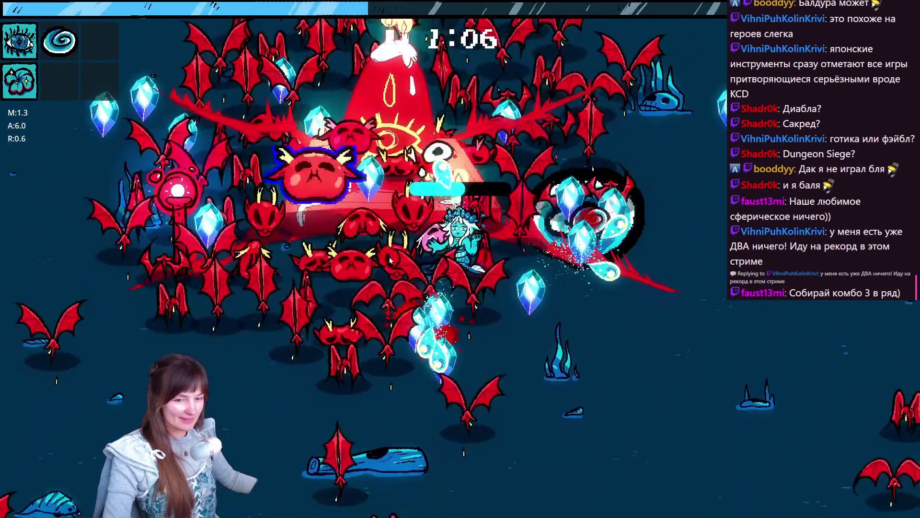
{"action": "key", "text": "s"}
{"action": "key", "text": "a"}
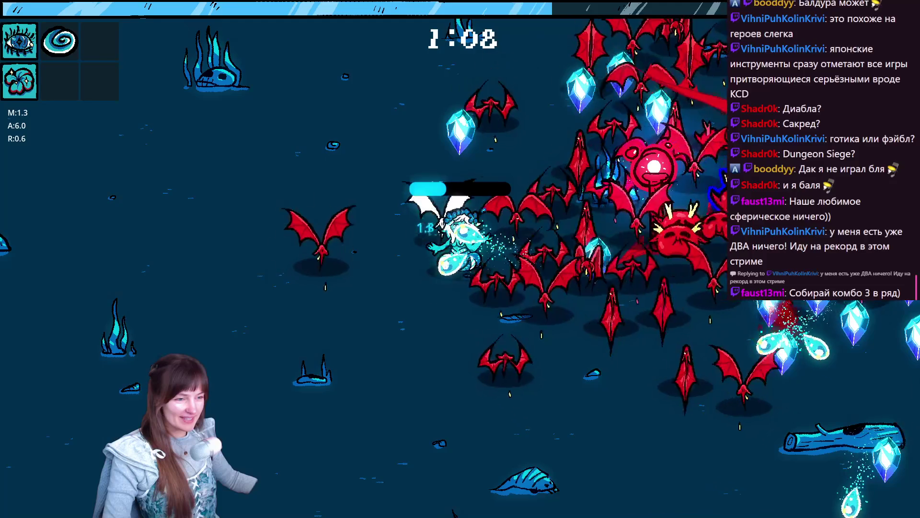
{"action": "key", "text": "d"}
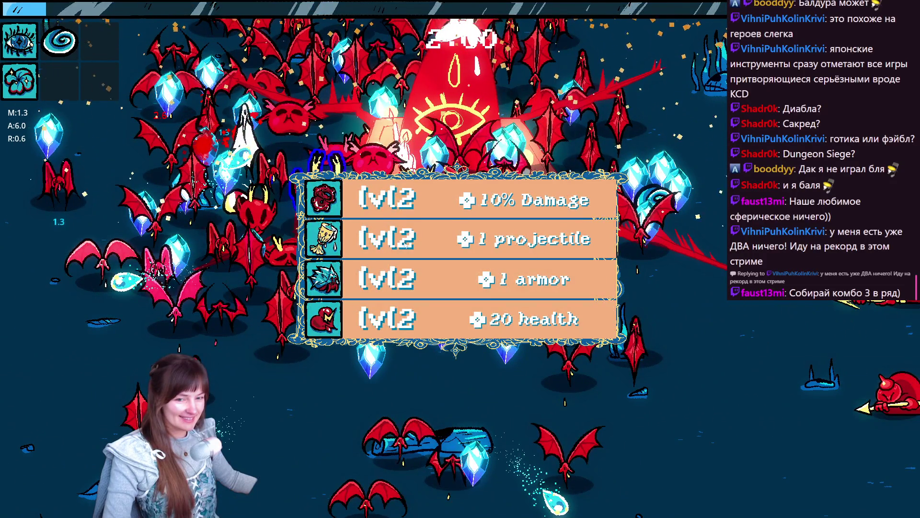
{"action": "left_click", "coordinate": [405, 245]}
{"action": "key", "text": "d"}
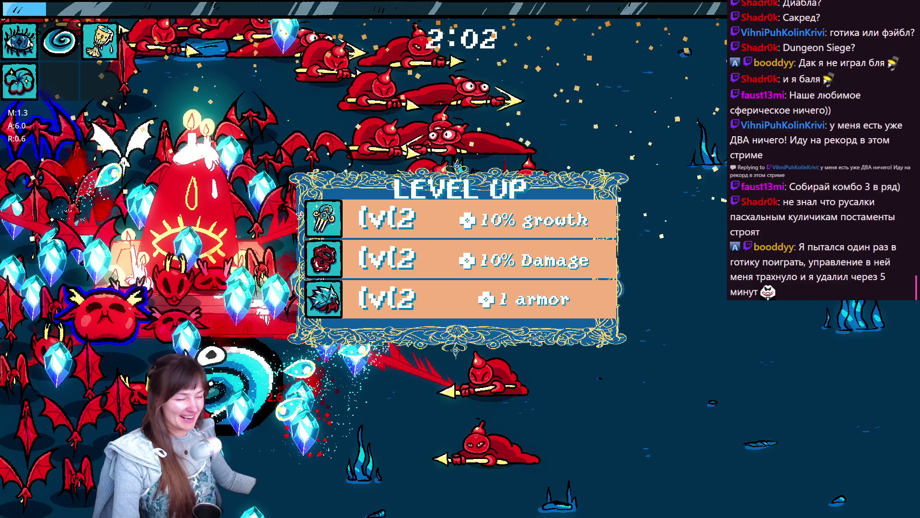
{"action": "key", "text": "Escape"}
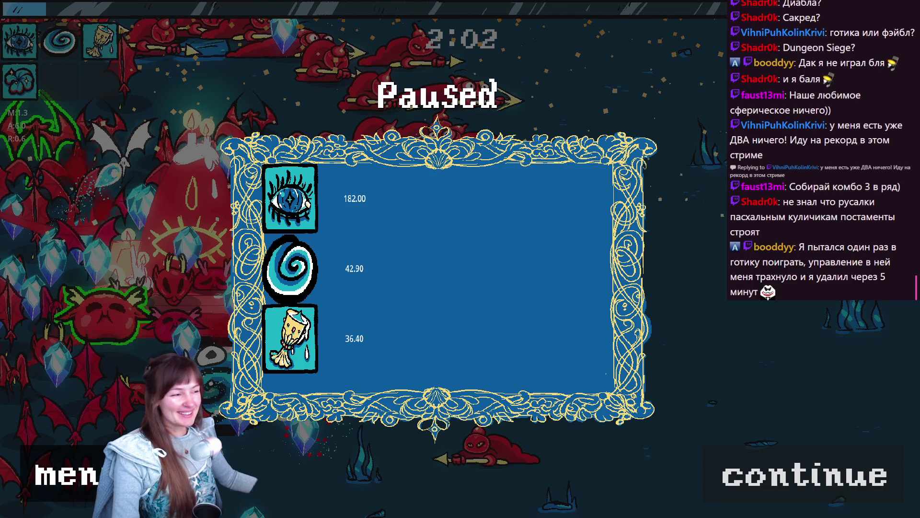
Step: Quit the paused run to the main menu and switch to the Google Images meme results
{"action": "left_click", "coordinate": [68, 475]}
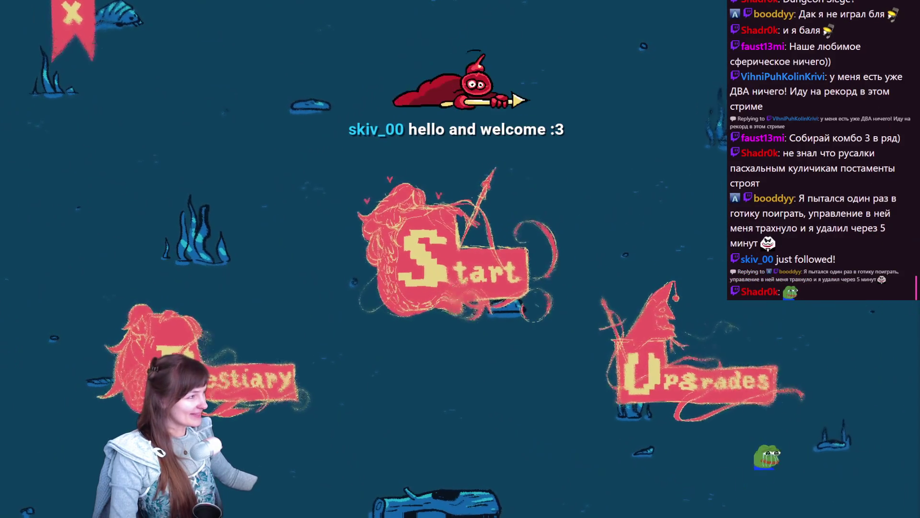
{"action": "key", "text": "alt+Tab"}
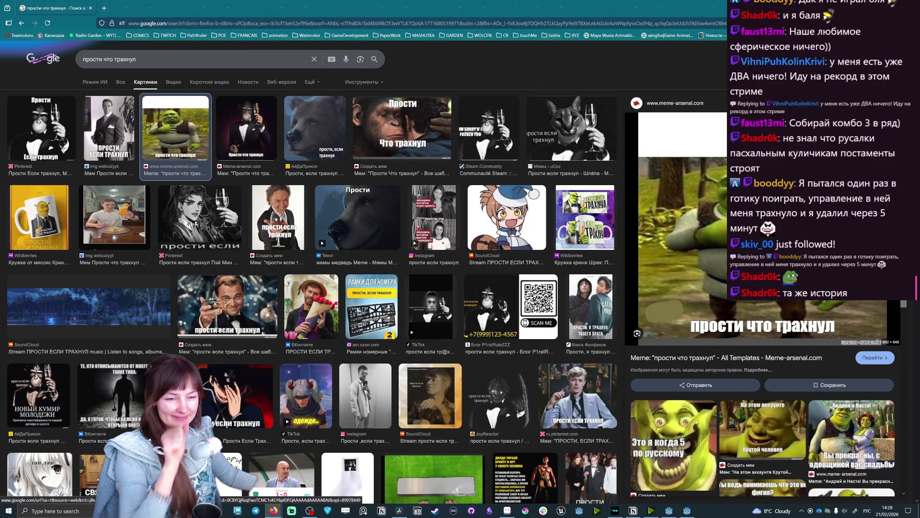
Step: Open the meme-arsenal Shrek meme image in a new tab, then switch back to the game
{"action": "right_click", "coordinate": [741, 301]}
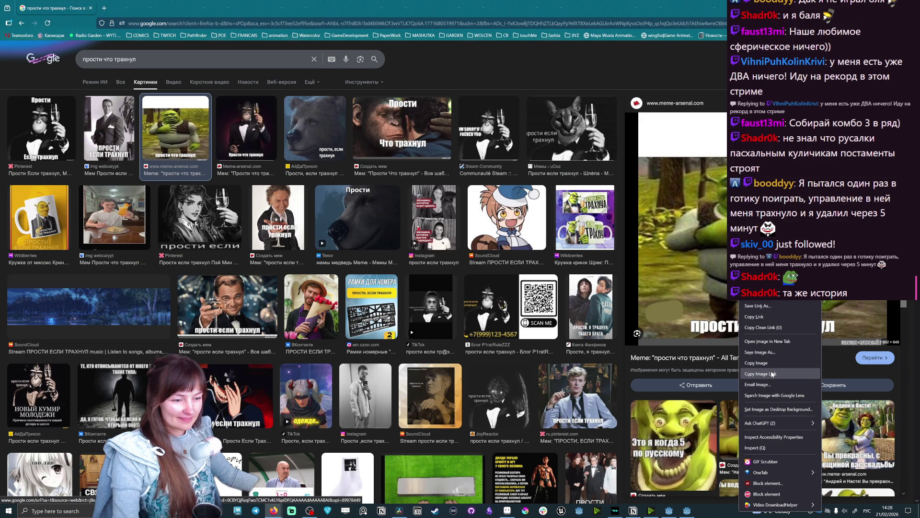
{"action": "left_click", "coordinate": [767, 341]}
{"action": "left_click", "coordinate": [122, 3]}
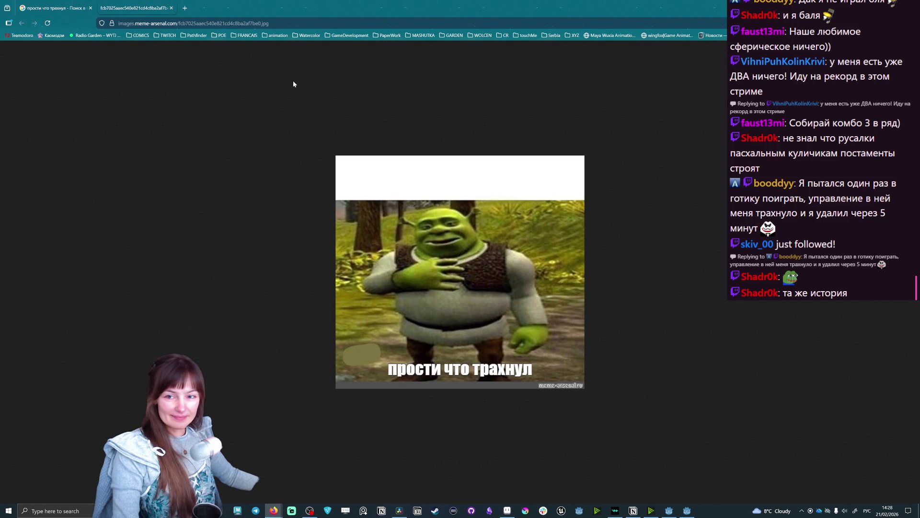
{"action": "key", "text": "alt+Tab"}
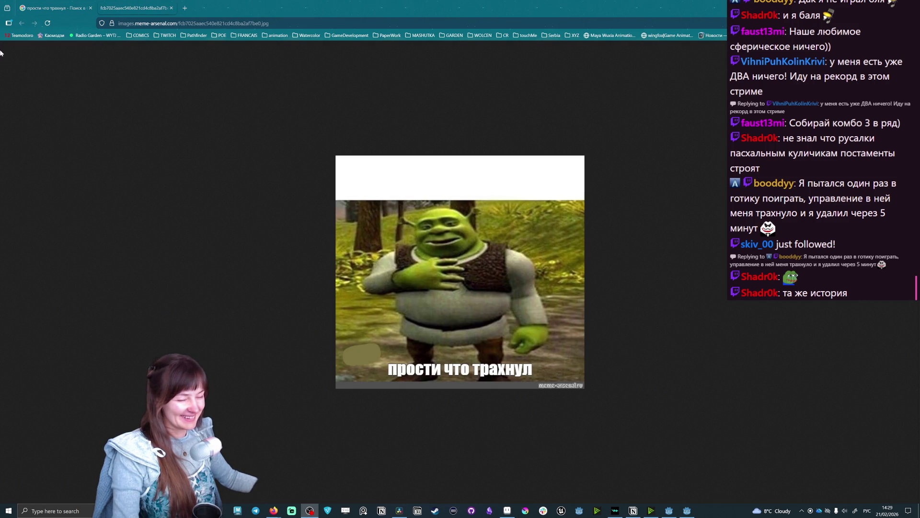
{"action": "key", "text": "alt+Tab"}
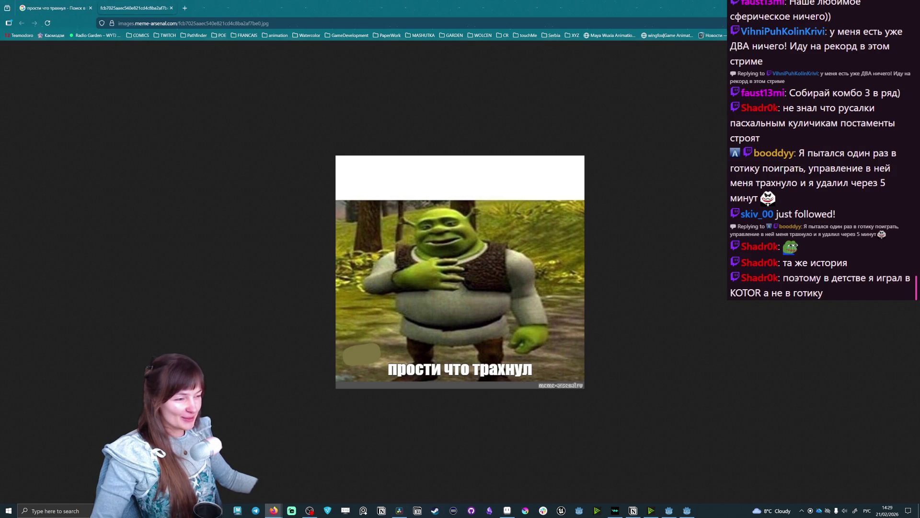
{"action": "key", "text": "alt+Tab"}
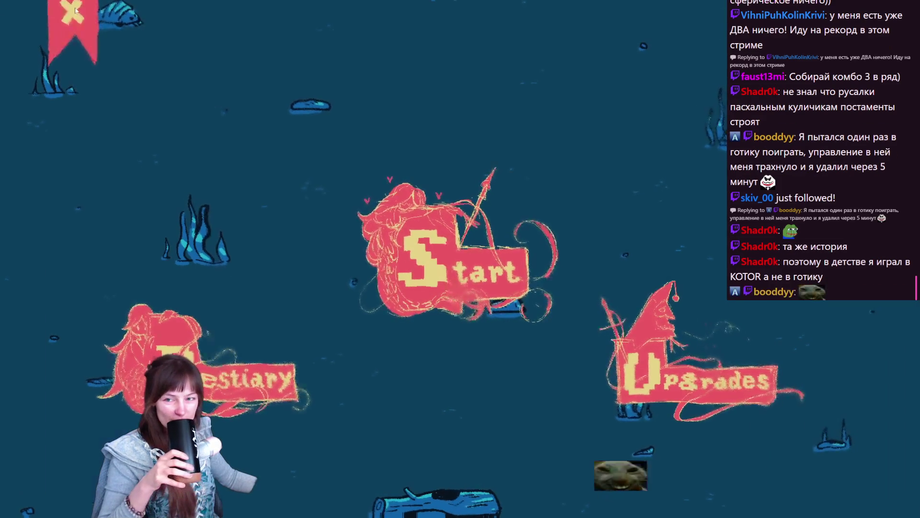
Step: Quit the game and open demon_altar.tscn from the FileSystem dock
{"action": "left_click", "coordinate": [76, 11]}
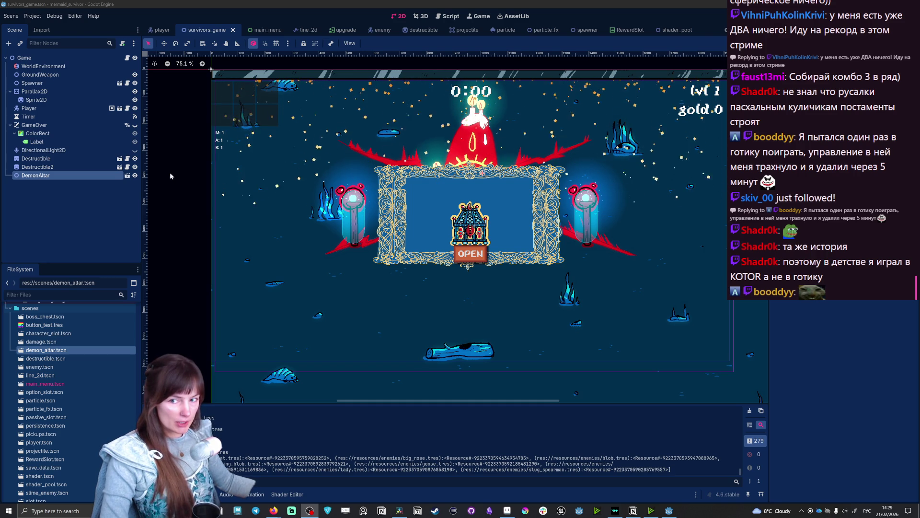
{"action": "double_click", "coordinate": [45, 352]}
Step: Add a CollisionShape2D child to DemonAltar via a 'coll' search and dismiss its missing-shape warning
{"action": "right_click", "coordinate": [50, 58]}
{"action": "left_click", "coordinate": [53, 65]}
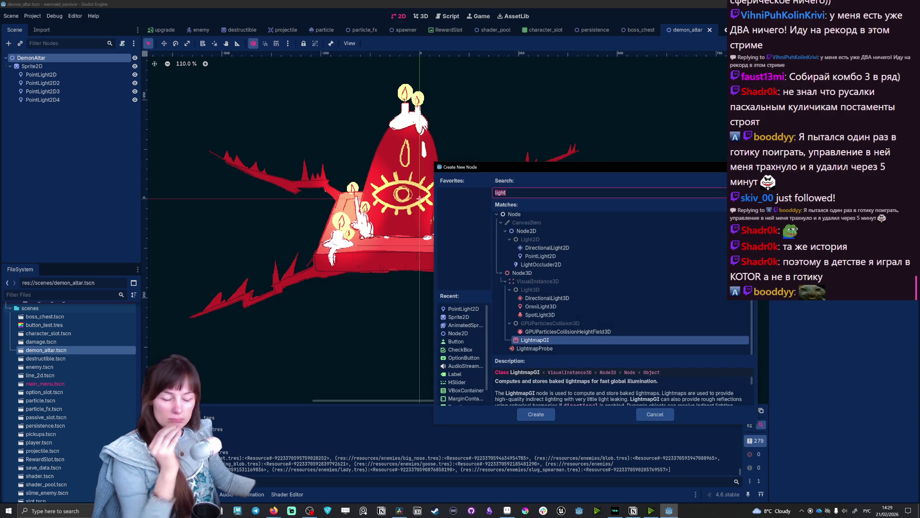
{"action": "type", "text": "c"}
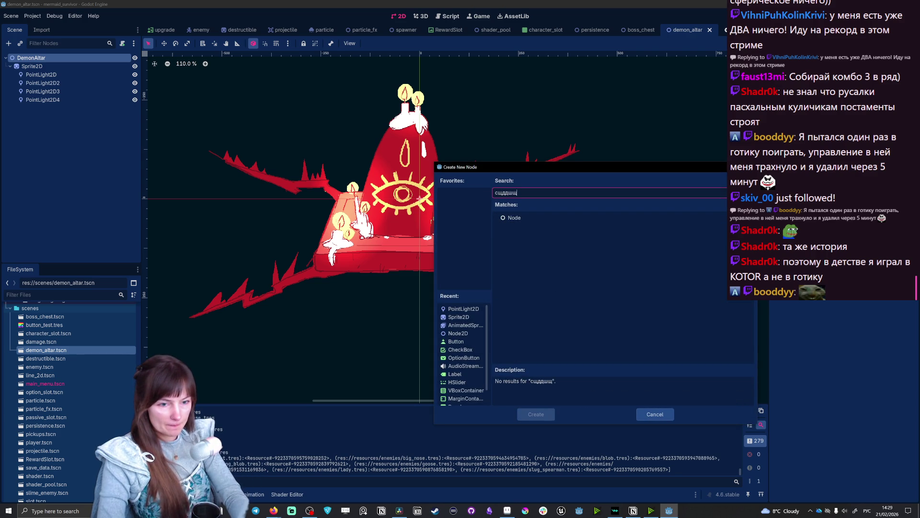
{"action": "key", "text": "alt+shift"}
{"action": "key", "text": "ctrl+a"}
{"action": "type", "text": "co"}
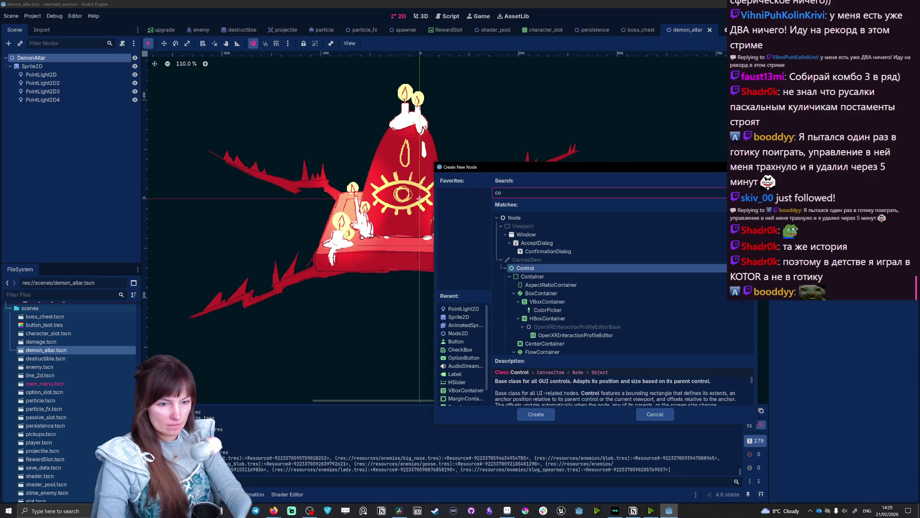
{"action": "type", "text": "ll"}
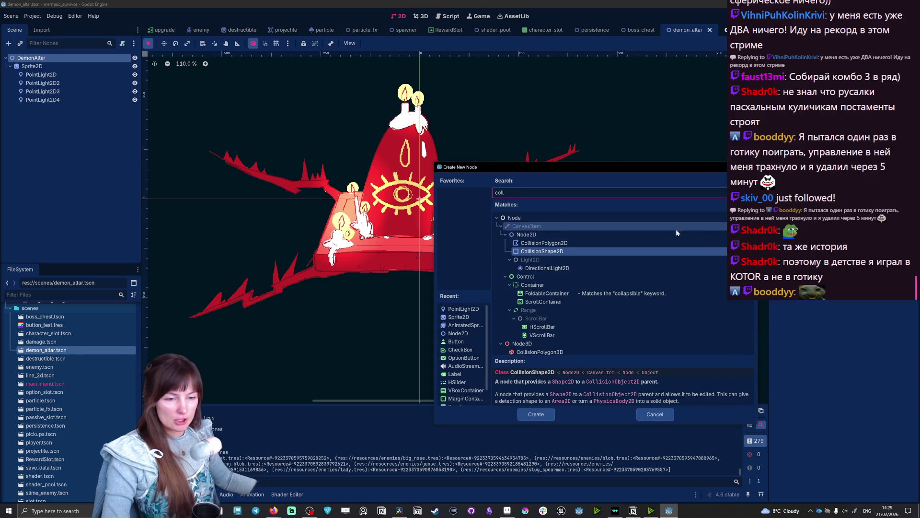
{"action": "left_click", "coordinate": [535, 414]}
{"action": "mouse_move", "coordinate": [42, 108]}
{"action": "left_mouse_down"}
{"action": "mouse_move", "coordinate": [47, 50]}
{"action": "mouse_move", "coordinate": [39, 67]}
{"action": "left_mouse_up"}
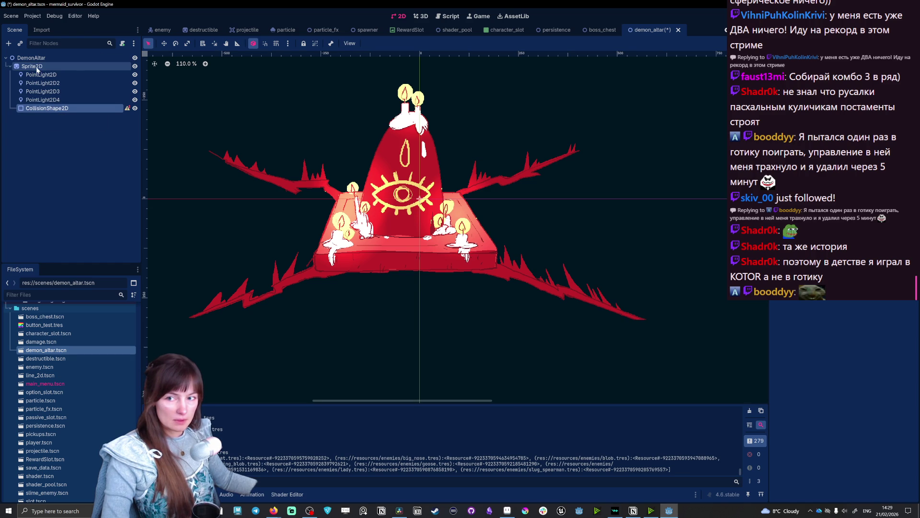
{"action": "left_click", "coordinate": [128, 110]}
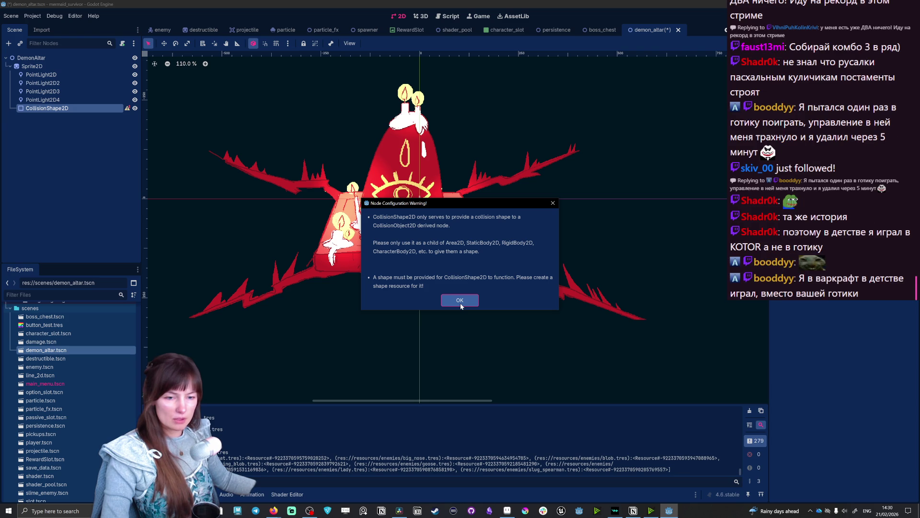
{"action": "left_click", "coordinate": [460, 300]}
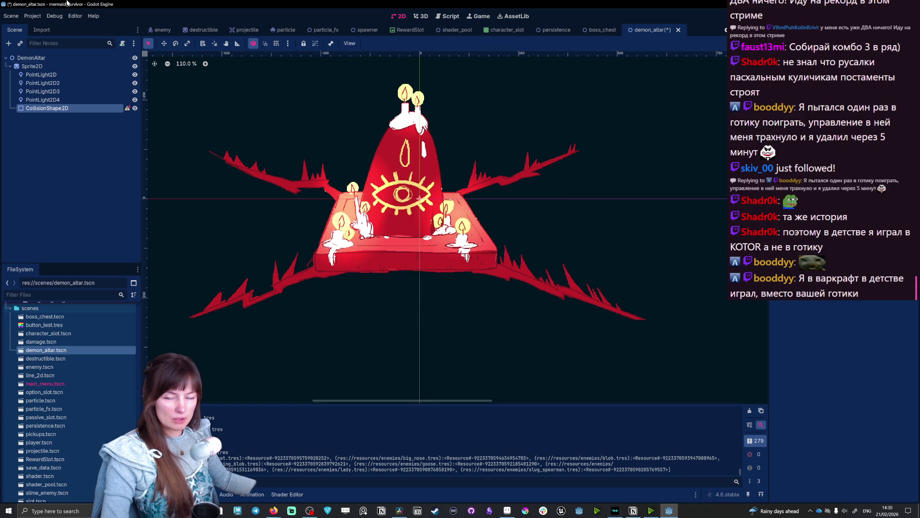
Step: Add an Area2D under Sprite2D and move CollisionShape2D into it
{"action": "left_click", "coordinate": [41, 67]}
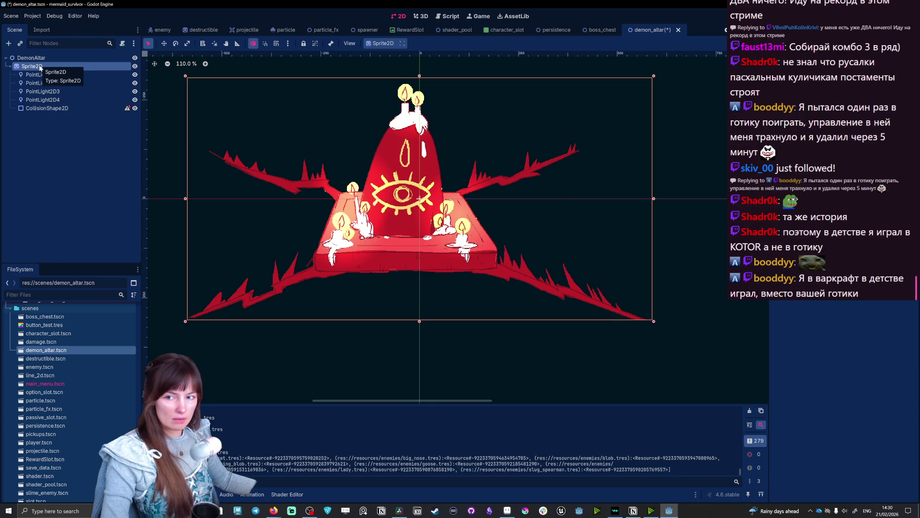
{"action": "right_click", "coordinate": [40, 66]}
{"action": "left_click", "coordinate": [82, 86]}
{"action": "type", "text": "area2d"}
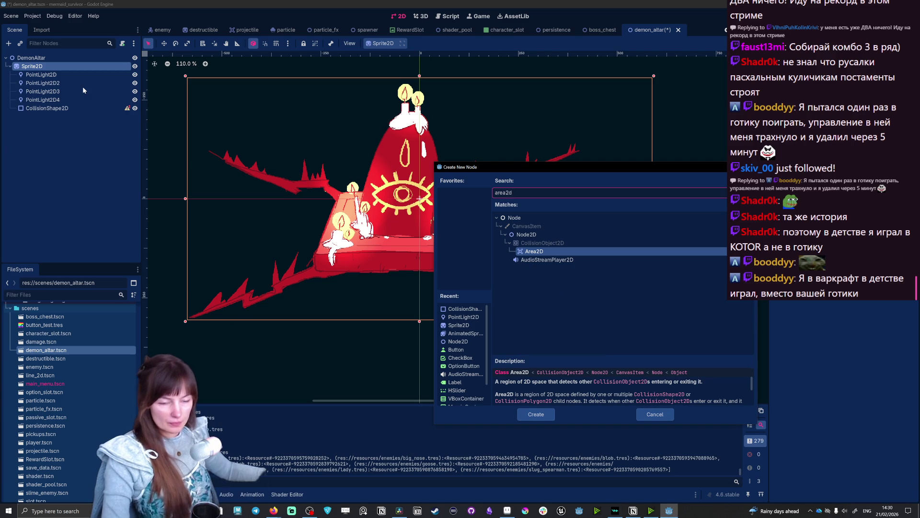
{"action": "key", "text": "Return"}
{"action": "mouse_move", "coordinate": [48, 109]}
{"action": "left_mouse_down"}
{"action": "mouse_move", "coordinate": [52, 121]}
{"action": "mouse_move", "coordinate": [105, 122]}
{"action": "left_mouse_up"}
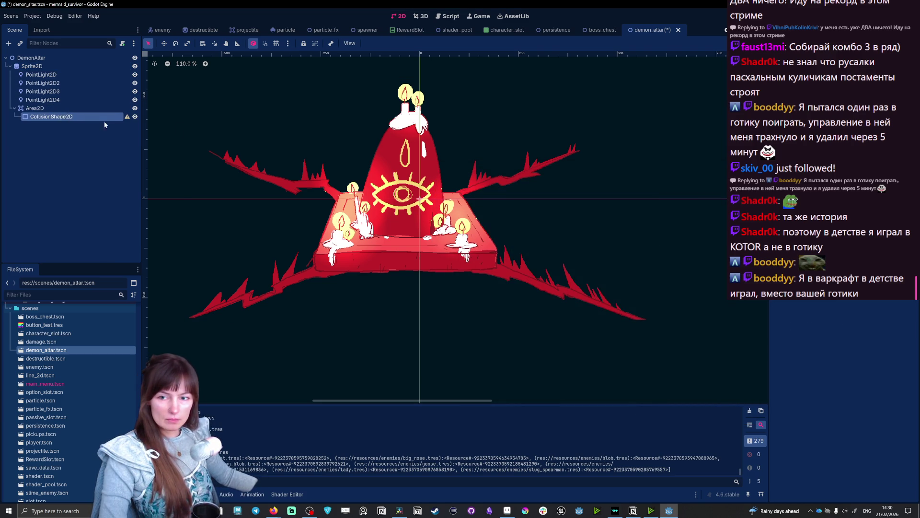
{"action": "left_click", "coordinate": [126, 117]}
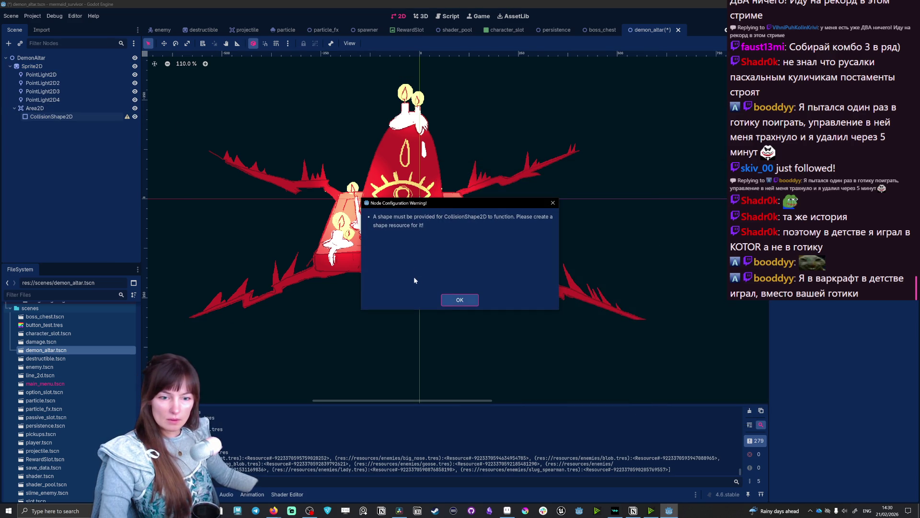
{"action": "left_click", "coordinate": [459, 300]}
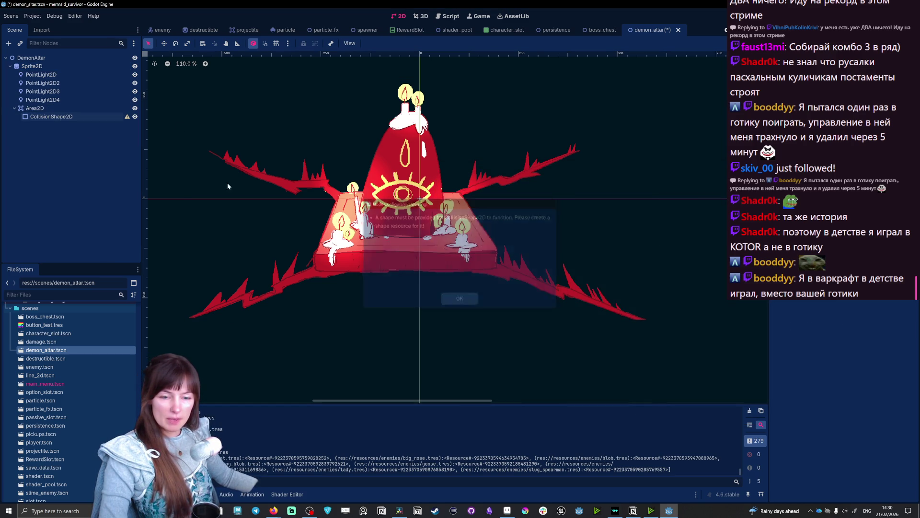
Step: Enlarge the collision circle and shift the altar artwork right and up
{"action": "left_click", "coordinate": [53, 119]}
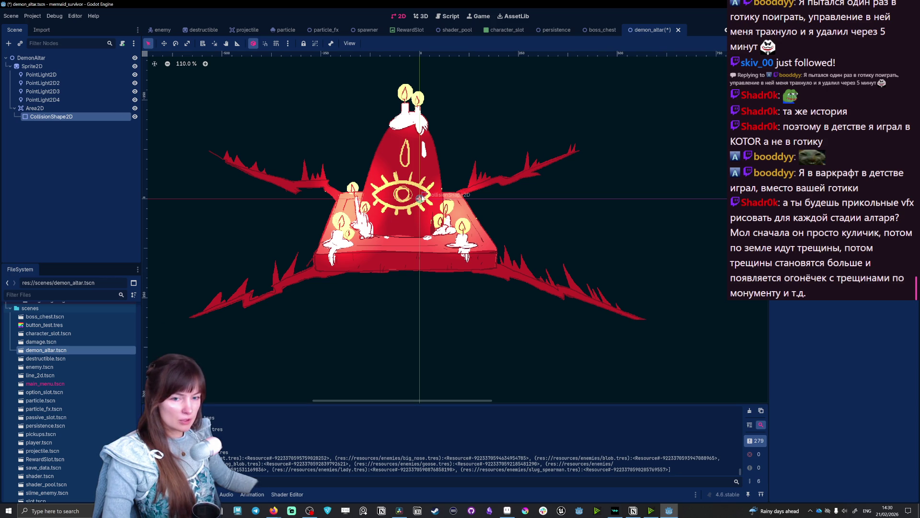
{"action": "left_click_drag", "start_coordinate": [431, 198], "coordinate": [457, 200]}
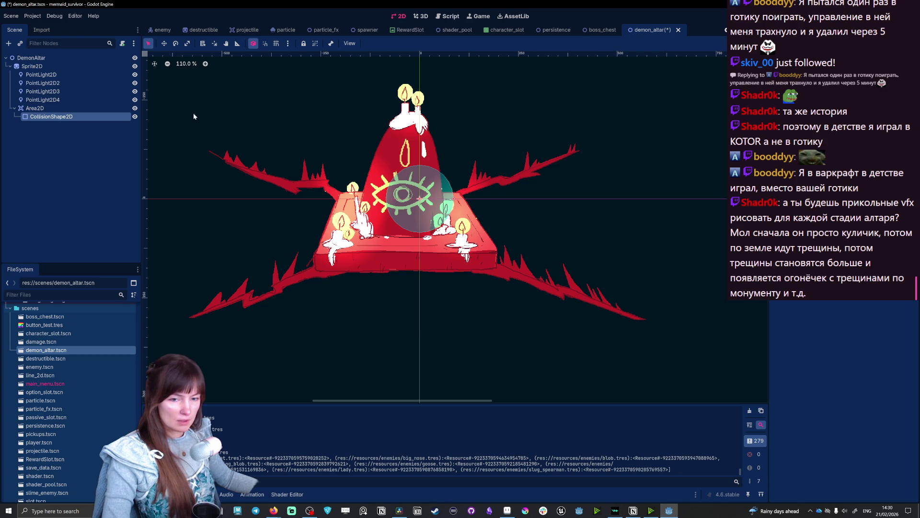
{"action": "left_click", "coordinate": [21, 66]}
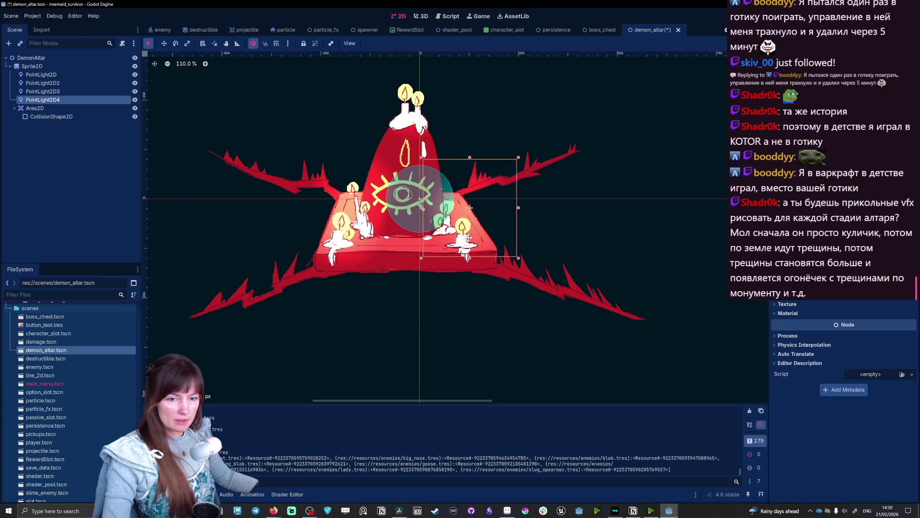
{"action": "left_click", "coordinate": [41, 75]}
{"action": "left_click", "coordinate": [206, 88]}
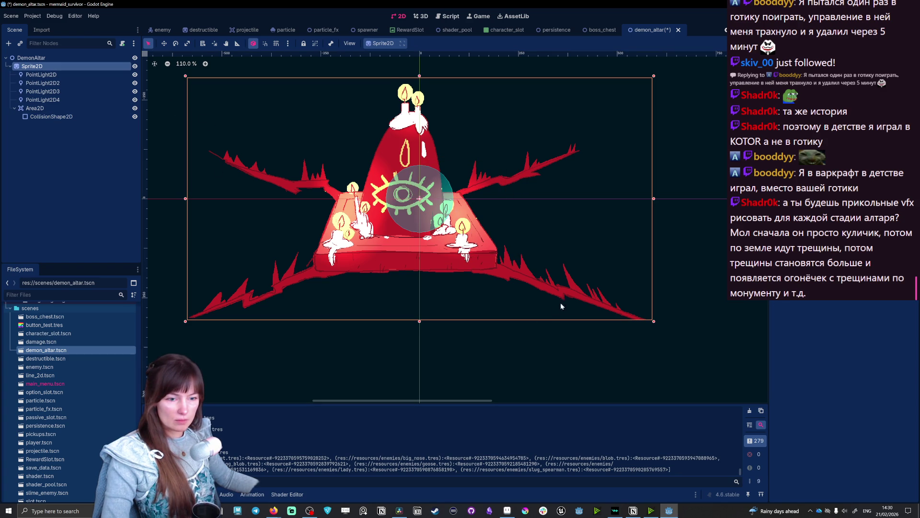
{"action": "left_click_drag", "start_coordinate": [581, 298], "coordinate": [607, 291]}
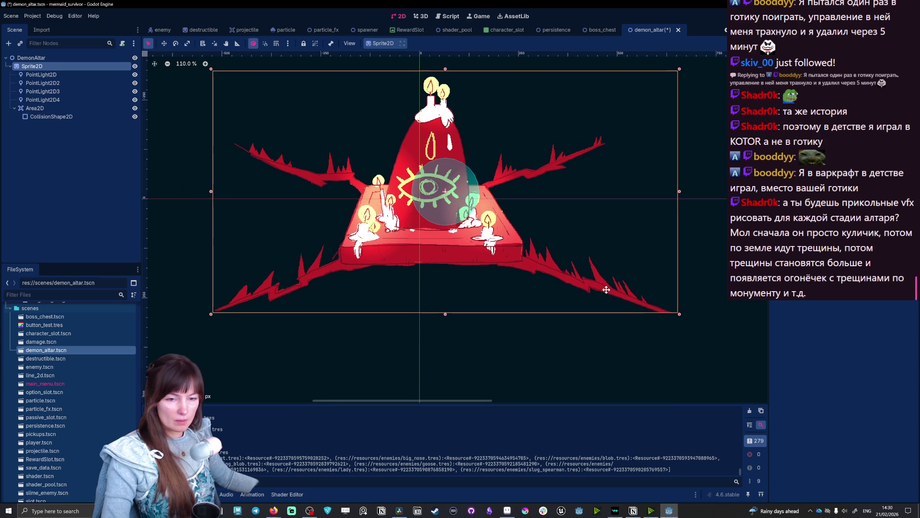
Step: Move and enlarge the collision circle so it covers the altar's eye orb
{"action": "left_click", "coordinate": [34, 108]}
{"action": "left_click", "coordinate": [51, 116]}
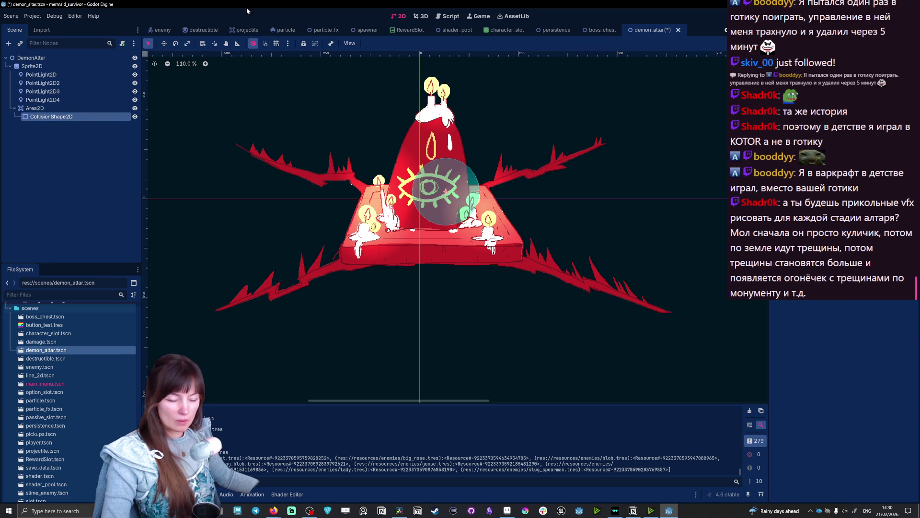
{"action": "left_click", "coordinate": [187, 44]}
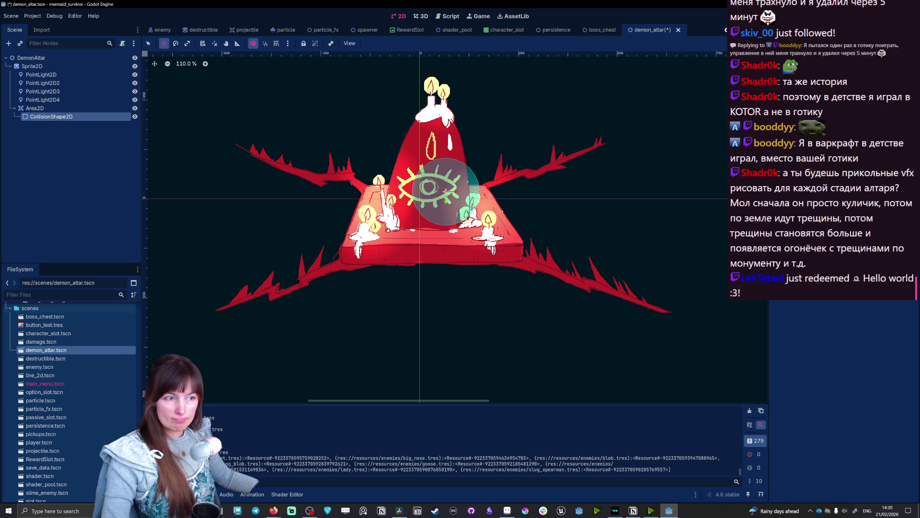
{"action": "mouse_move", "coordinate": [460, 205]}
{"action": "left_mouse_down"}
{"action": "mouse_move", "coordinate": [431, 212]}
{"action": "mouse_move", "coordinate": [443, 224]}
{"action": "left_mouse_up"}
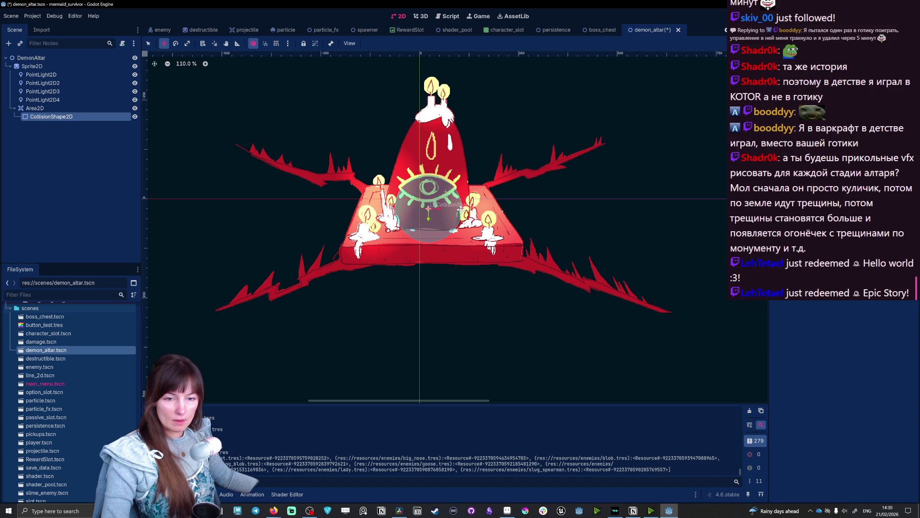
{"action": "left_click", "coordinate": [149, 44]}
{"action": "left_click_drag", "start_coordinate": [463, 209], "coordinate": [440, 206]}
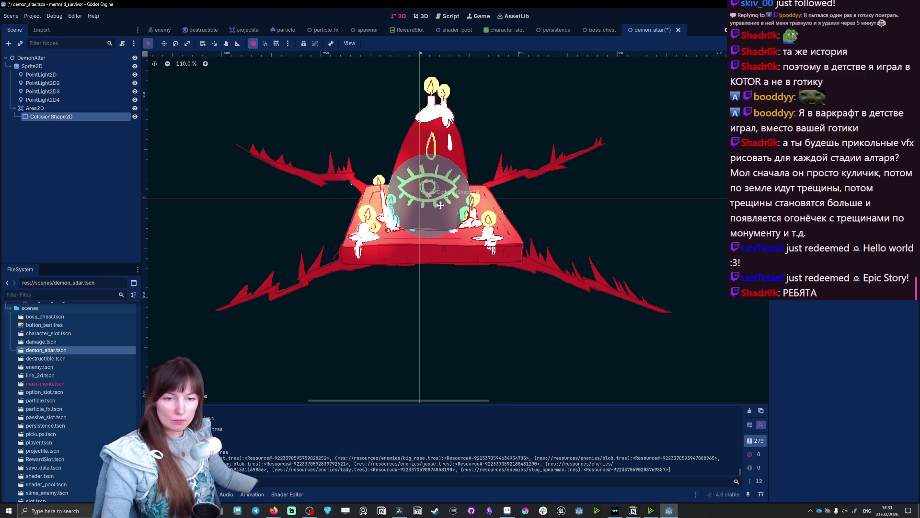
Step: Nudge the altar artwork left and down, then save the demon_altar scene
{"action": "left_click", "coordinate": [44, 66]}
{"action": "left_click", "coordinate": [503, 249]}
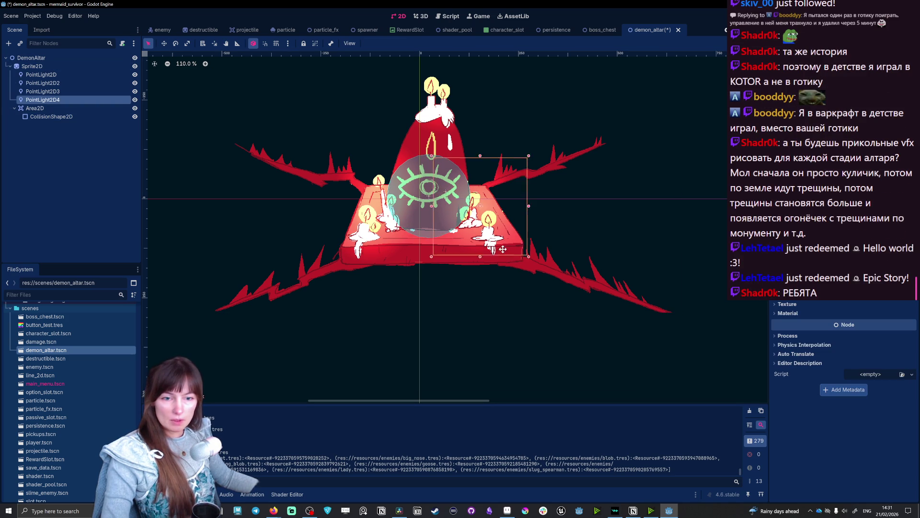
{"action": "left_click", "coordinate": [45, 65]}
{"action": "left_click", "coordinate": [653, 301]}
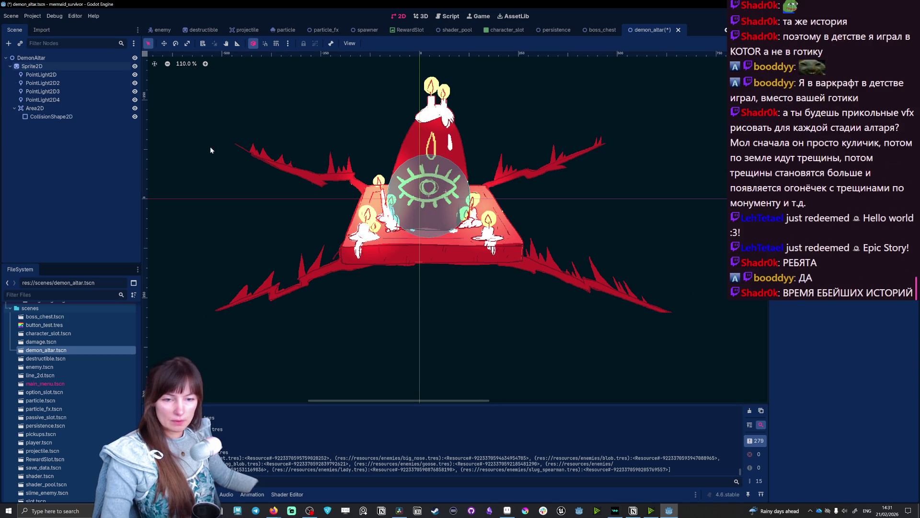
{"action": "left_click", "coordinate": [41, 67]}
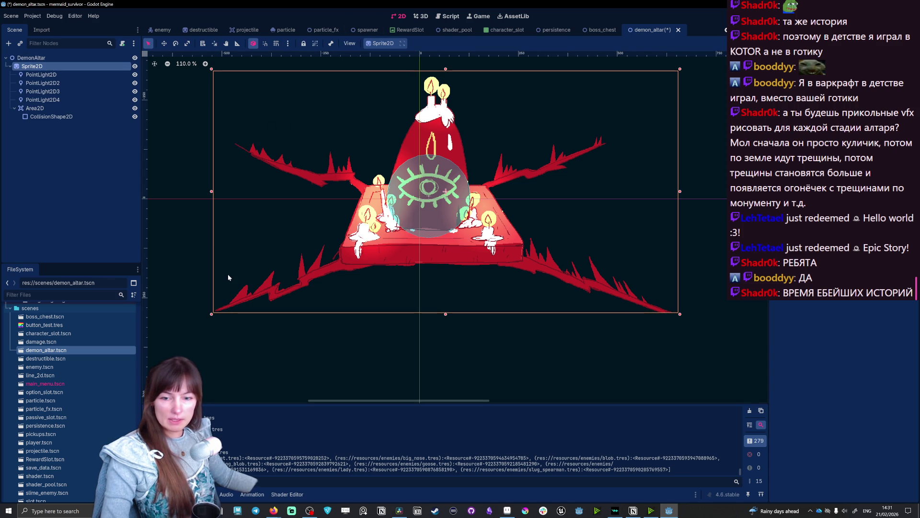
{"action": "left_click_drag", "start_coordinate": [269, 295], "coordinate": [259, 294]}
{"action": "left_click", "coordinate": [709, 358]}
{"action": "key", "text": "ctrl+s"}
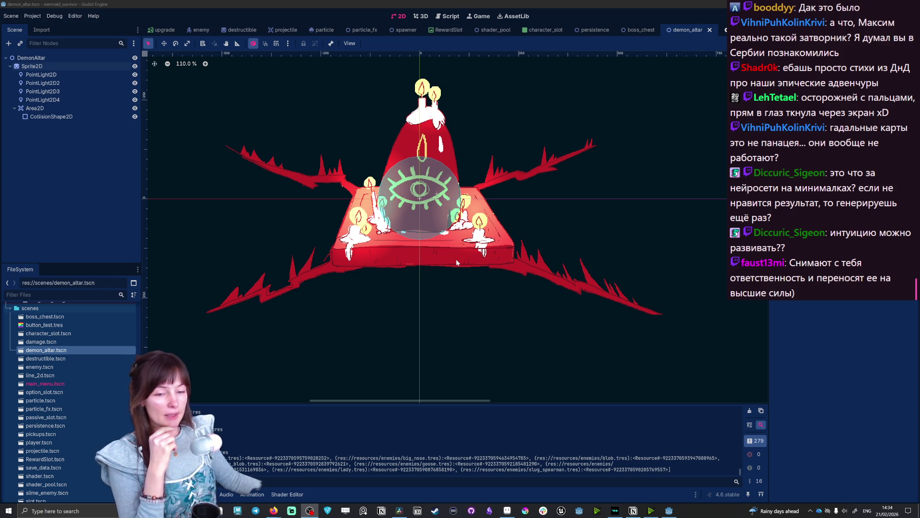
Step: Run the mermaid_survivor project with F5 to test the altar
{"action": "key", "text": "F5"}
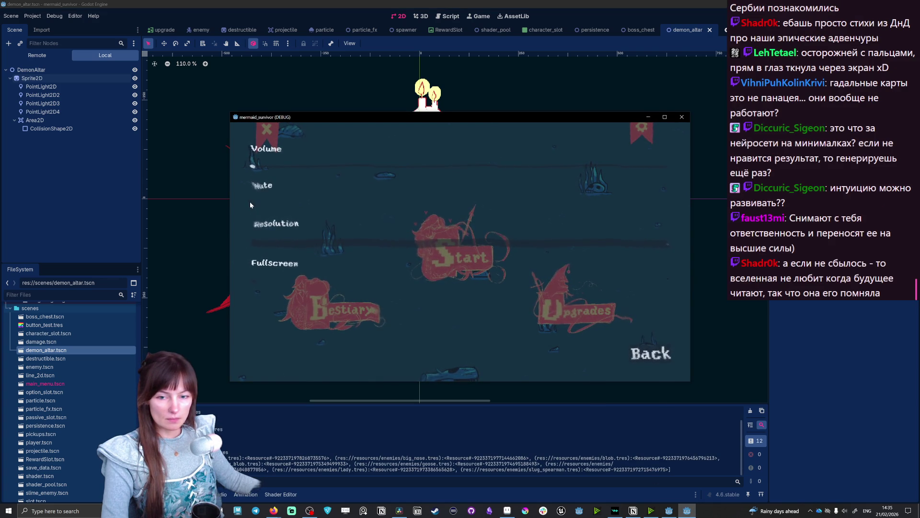
Step: Turn on Fullscreen in the game's settings and return to the main menu
{"action": "left_click", "coordinate": [649, 359]}
{"action": "left_click", "coordinate": [655, 144]}
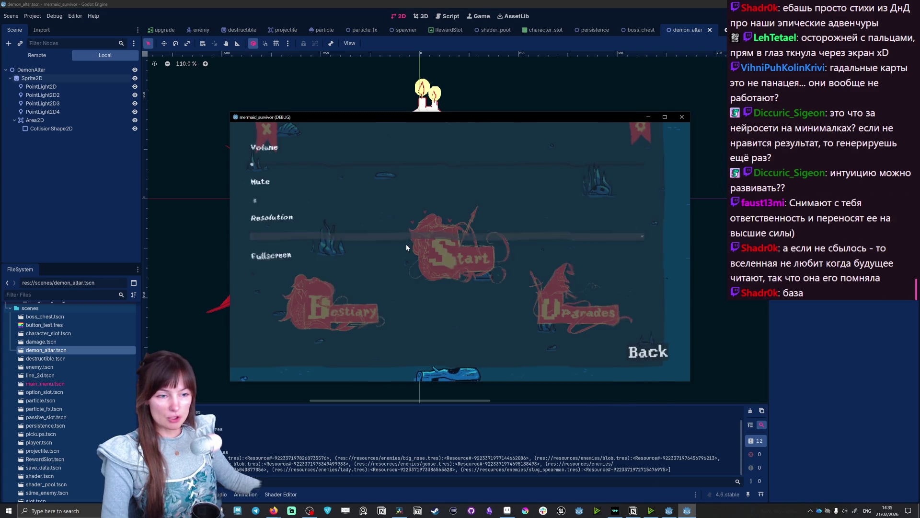
{"action": "left_click", "coordinate": [254, 281]}
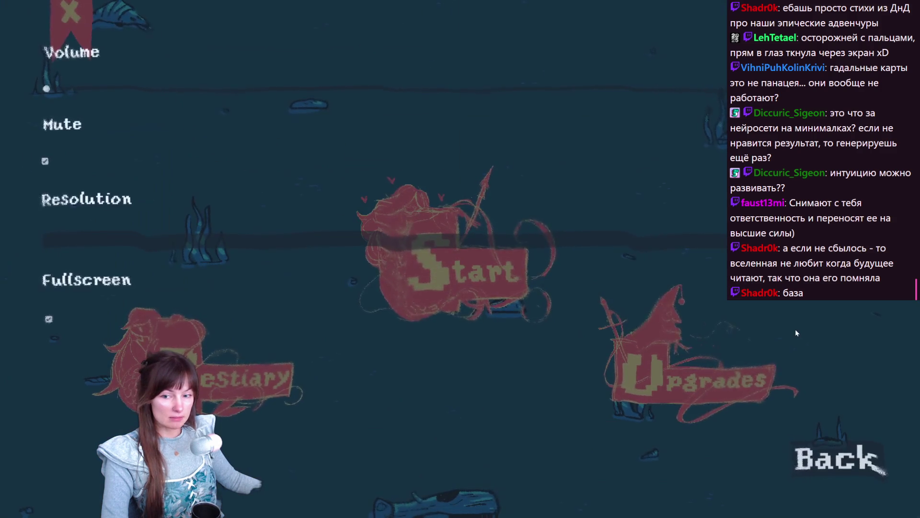
{"action": "left_click", "coordinate": [825, 467]}
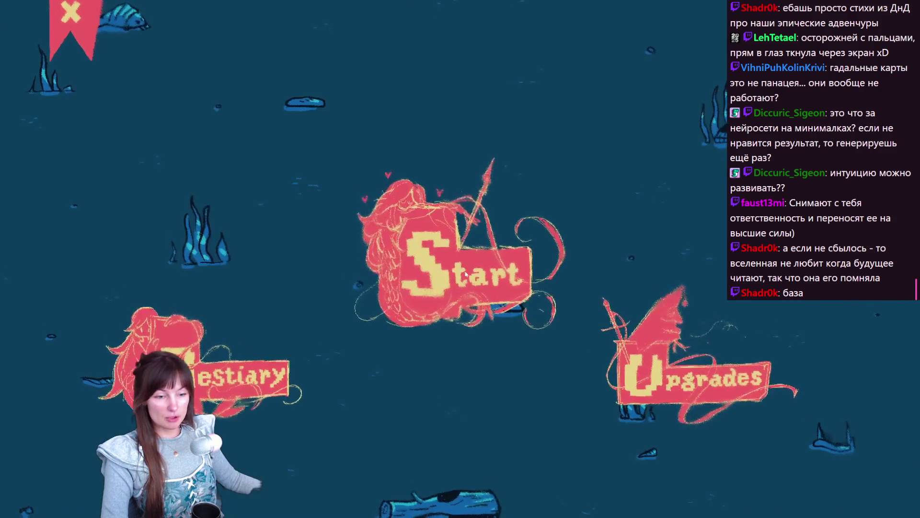
Step: Start a run and walk the mermaid across and around the demon altar
{"action": "left_click", "coordinate": [461, 269]}
{"action": "left_click", "coordinate": [713, 315]}
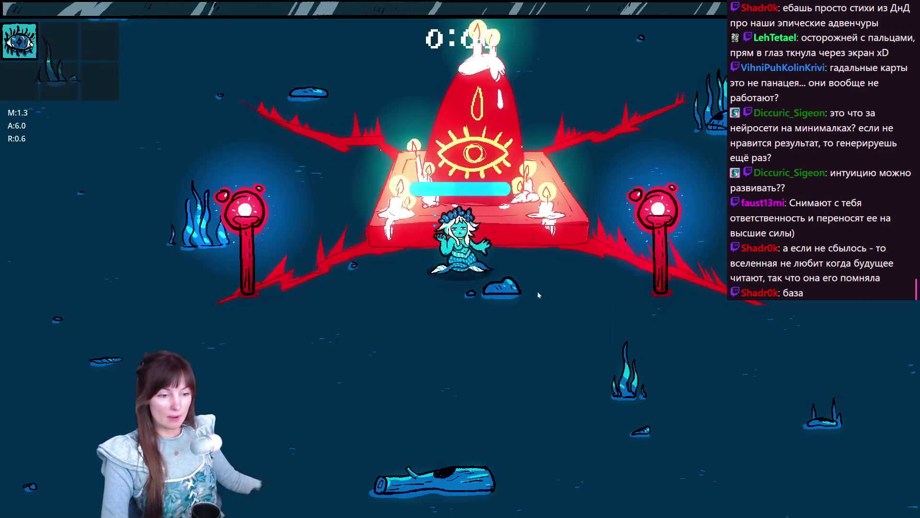
{"action": "key", "text": "a"}
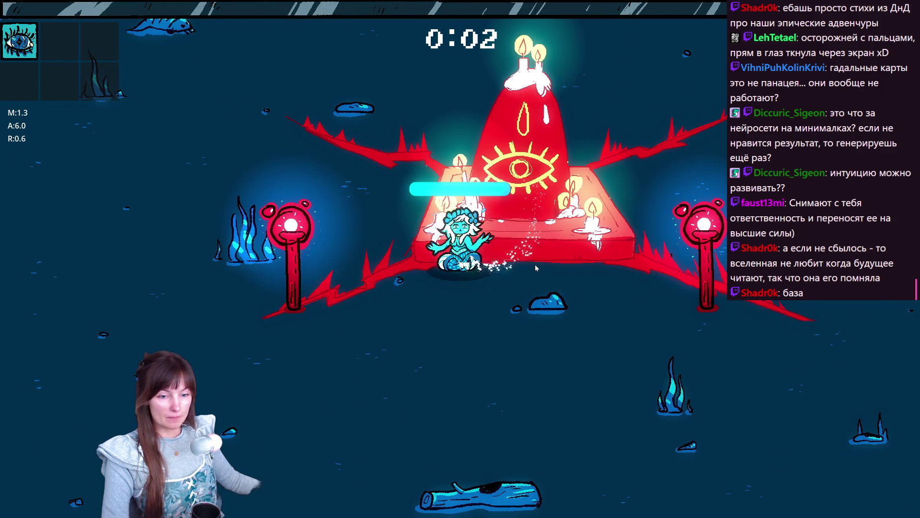
{"action": "key", "text": "d"}
{"action": "key", "text": "w"}
{"action": "key", "text": "a"}
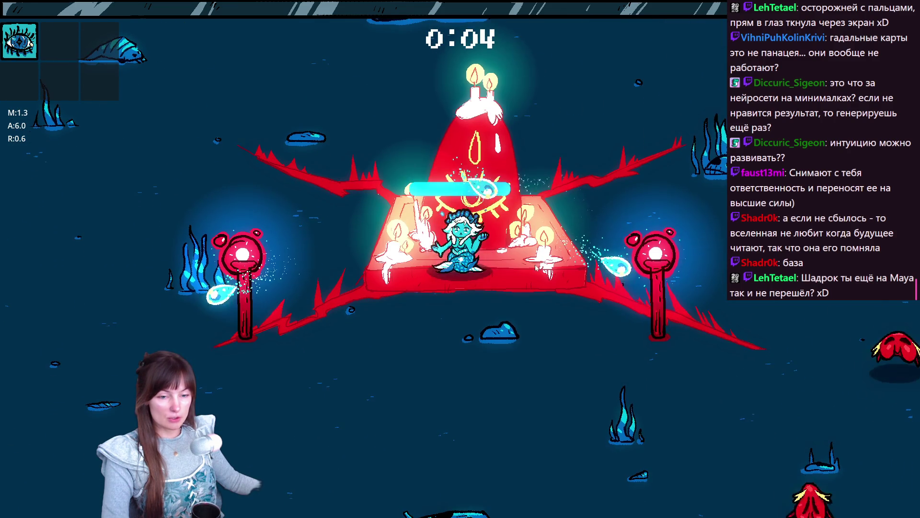
{"action": "key", "text": "s"}
{"action": "key", "text": "d"}
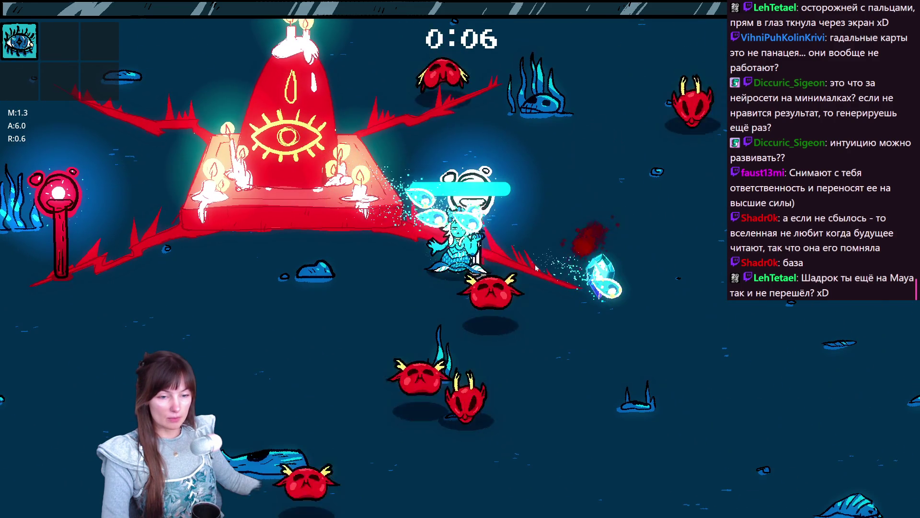
{"action": "key", "text": "a"}
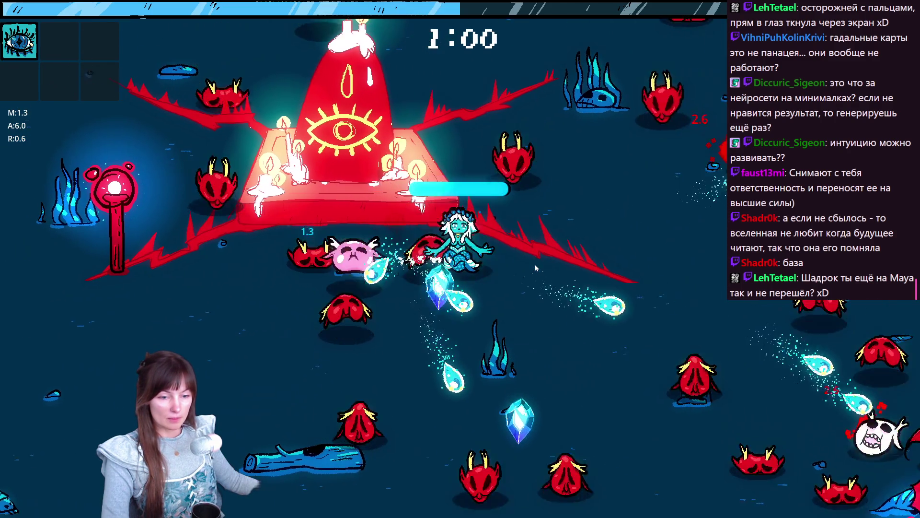
Step: Pause at 1:01, quit to the main menu, and close the game with F8
{"action": "key", "text": "Escape"}
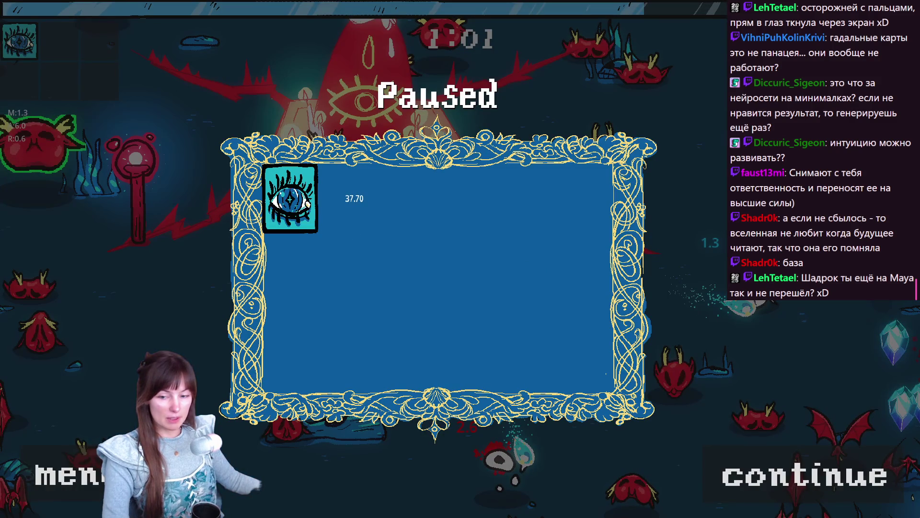
{"action": "left_click", "coordinate": [88, 482]}
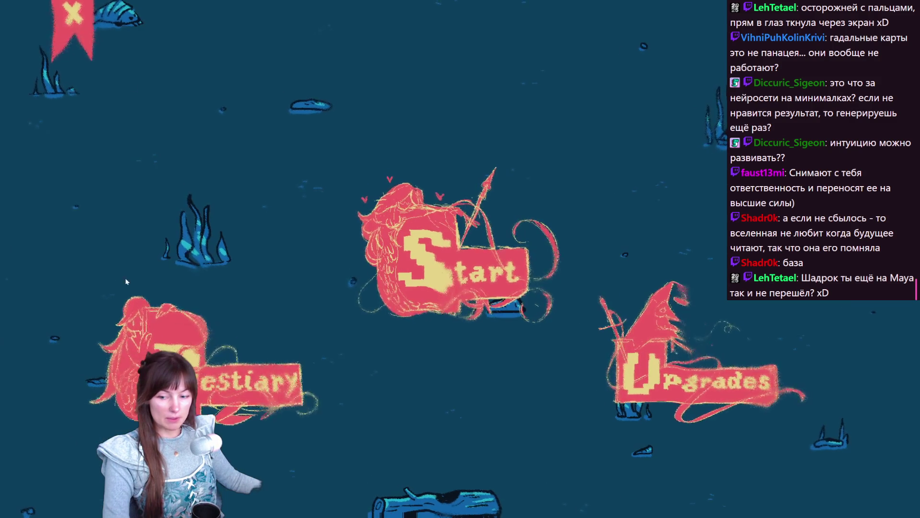
{"action": "key", "text": "F8"}
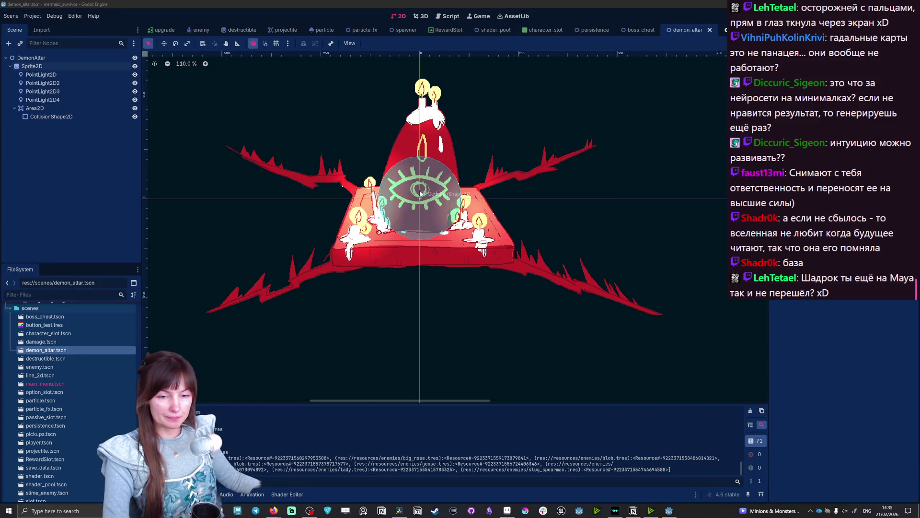
Step: Select CollisionShape2D, visit the browser, then return and select the altar's Area2D node
{"action": "left_click", "coordinate": [53, 117]}
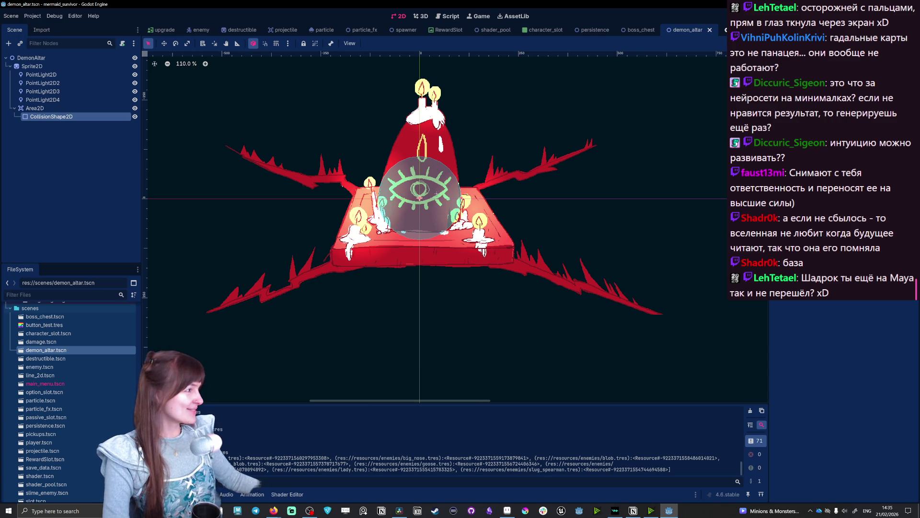
{"action": "key", "text": "alt+Tab"}
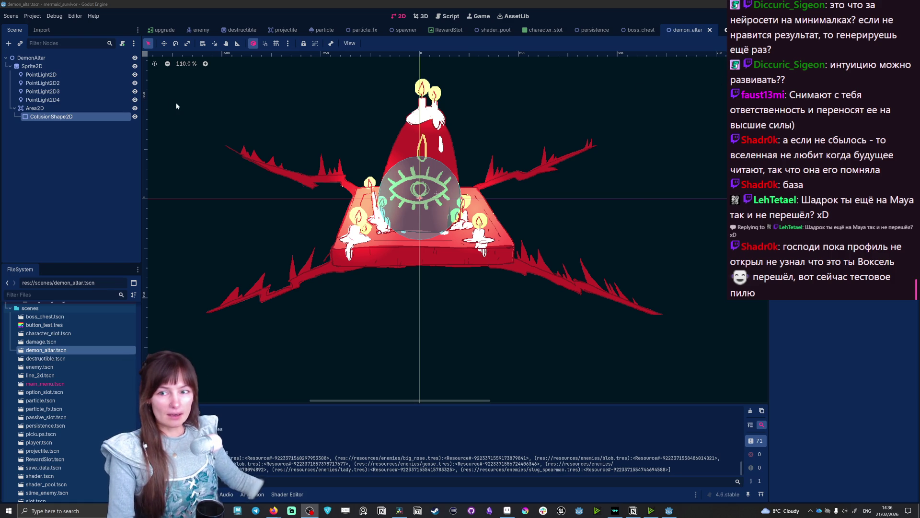
{"action": "left_click", "coordinate": [69, 121]}
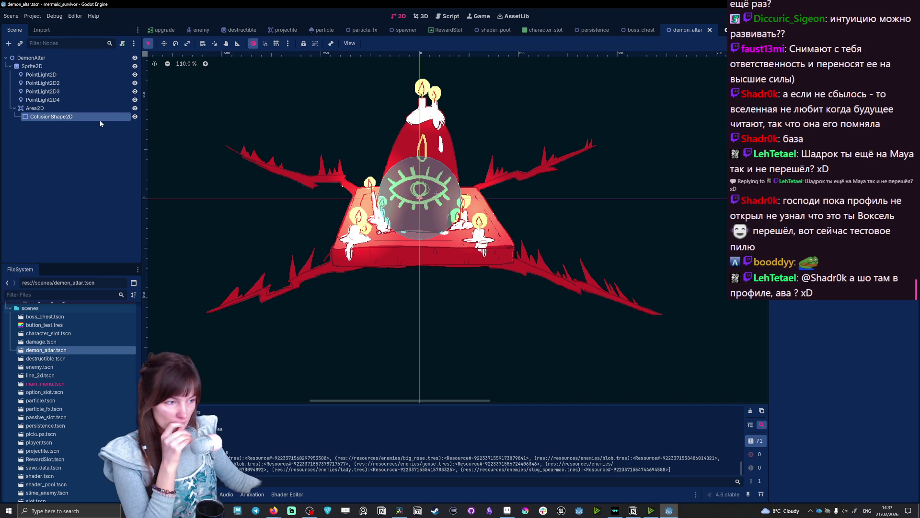
{"action": "left_click", "coordinate": [39, 108]}
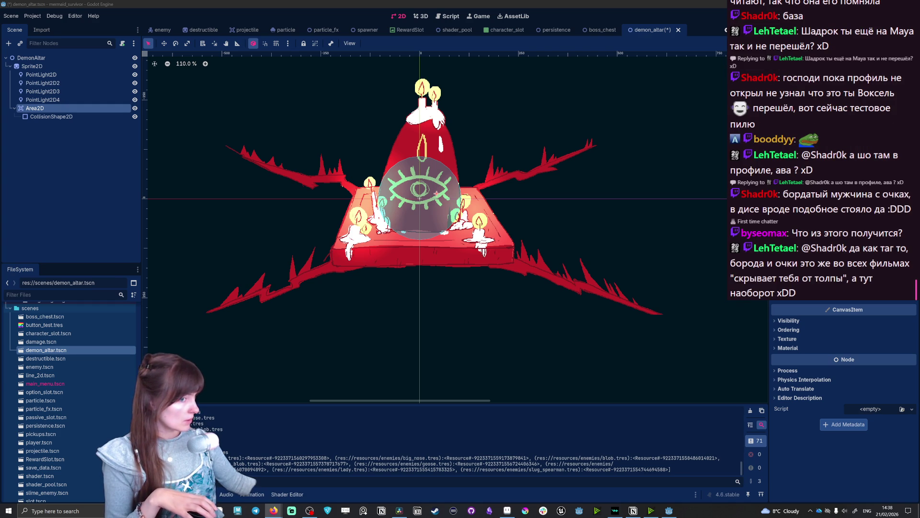
Step: Save and run the game with F5, then enable Fullscreen in its settings
{"action": "key", "text": "F5"}
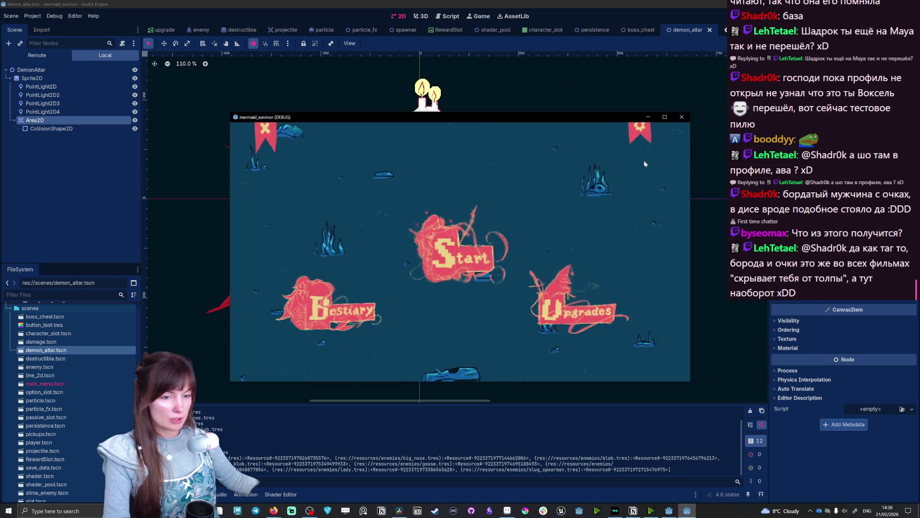
{"action": "left_click", "coordinate": [642, 139]}
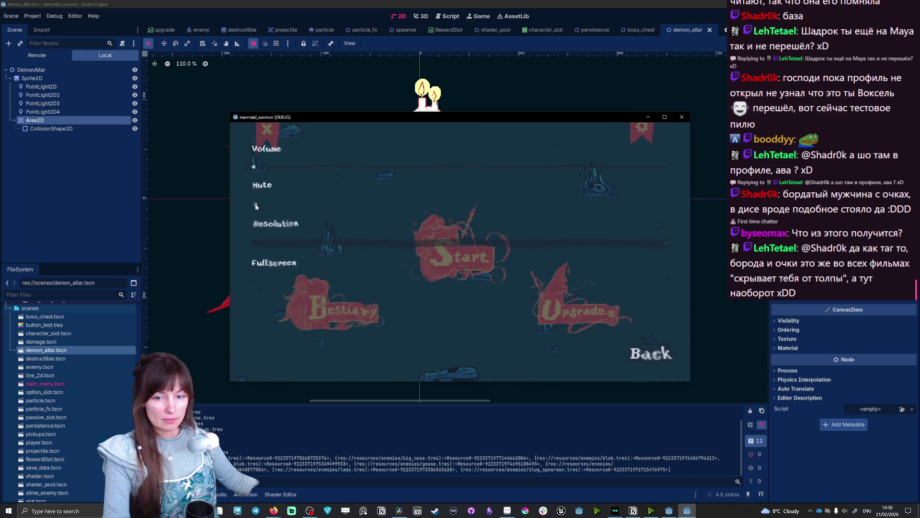
{"action": "left_click", "coordinate": [251, 278]}
{"action": "left_click", "coordinate": [797, 448]}
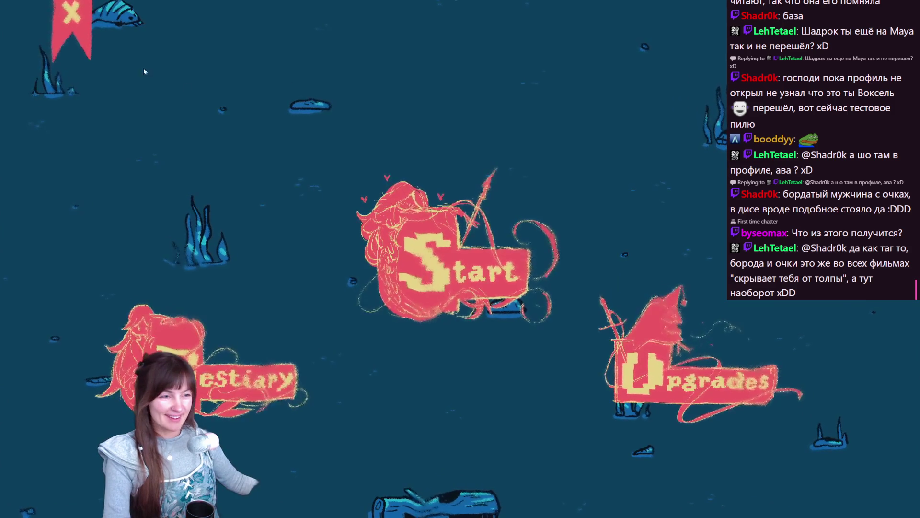
Step: Start a run, walk the mermaid up and around the altar, then pause at 0:07
{"action": "left_click", "coordinate": [480, 268]}
{"action": "left_click", "coordinate": [707, 349]}
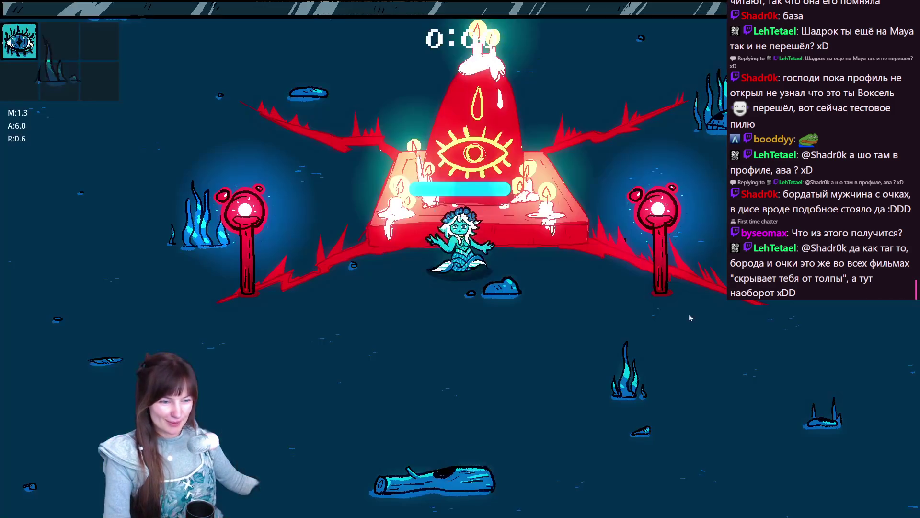
{"action": "key", "text": "w"}
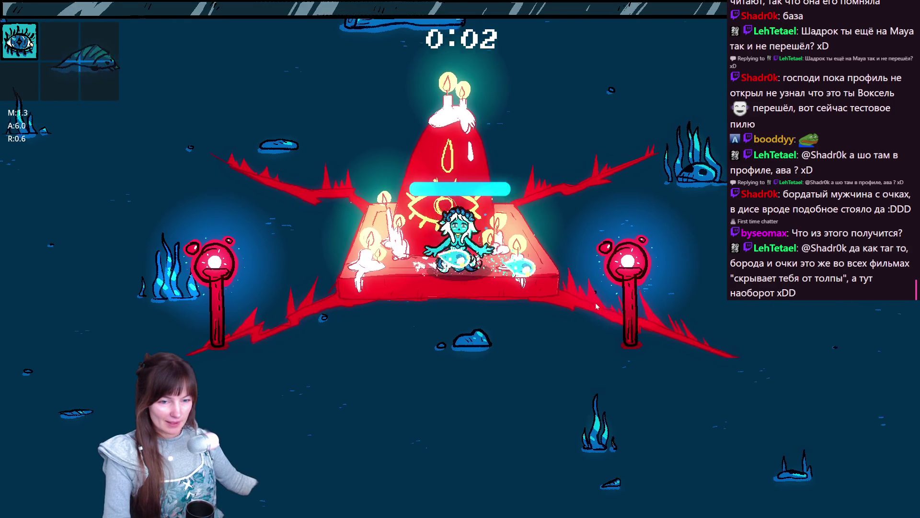
{"action": "key", "text": "a"}
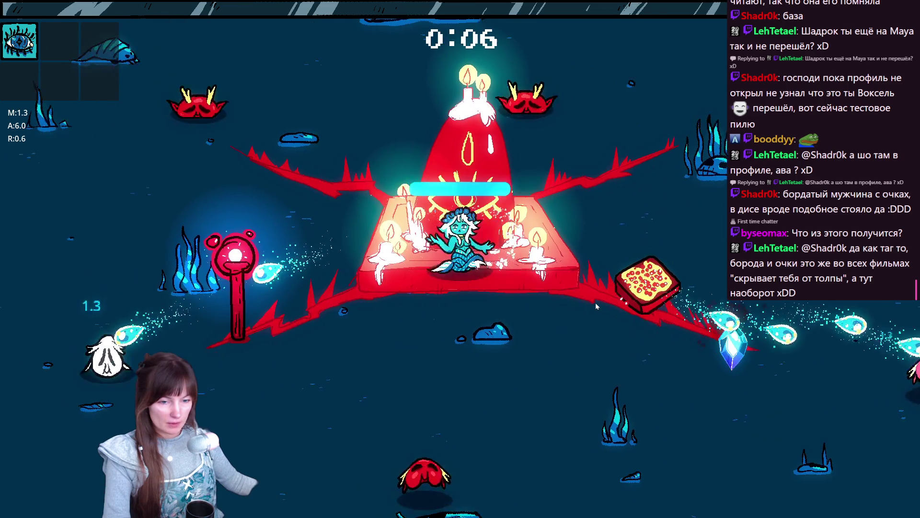
{"action": "key", "text": "Escape"}
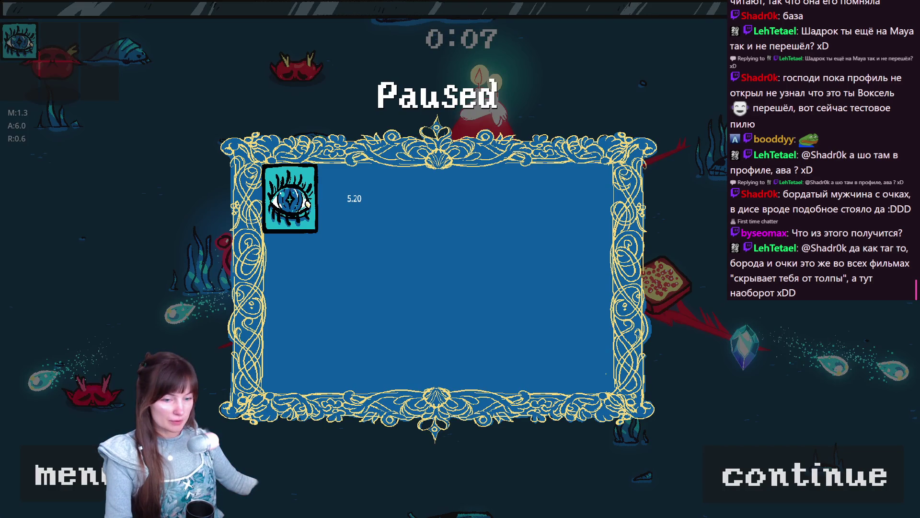
Step: Leave the paused test run for the main menu and switch to the Godot docs in the browser
{"action": "left_click", "coordinate": [62, 473]}
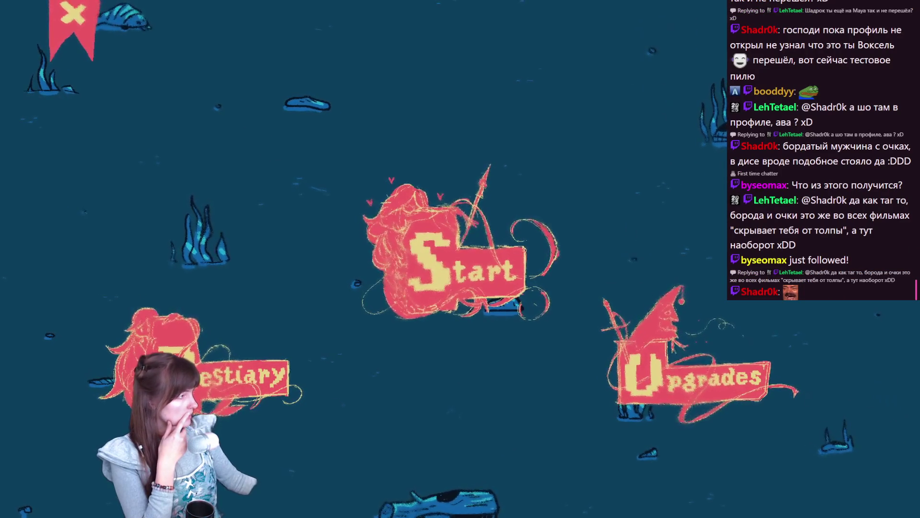
{"action": "key", "text": "alt+Tab"}
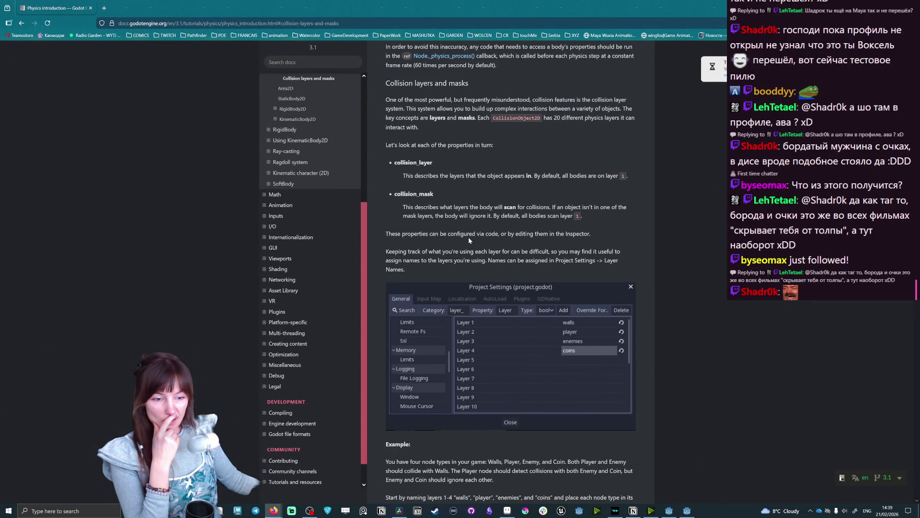
Step: Highlight the collision layers intro, the note about 20 physics layers, and the properties sentence
{"action": "mouse_move", "coordinate": [381, 99]}
{"action": "left_mouse_down"}
{"action": "mouse_move", "coordinate": [632, 104]}
{"action": "mouse_move", "coordinate": [627, 99]}
{"action": "mouse_move", "coordinate": [632, 109]}
{"action": "mouse_move", "coordinate": [404, 108]}
{"action": "mouse_move", "coordinate": [647, 110]}
{"action": "mouse_move", "coordinate": [419, 126]}
{"action": "mouse_move", "coordinate": [478, 118]}
{"action": "left_mouse_up"}
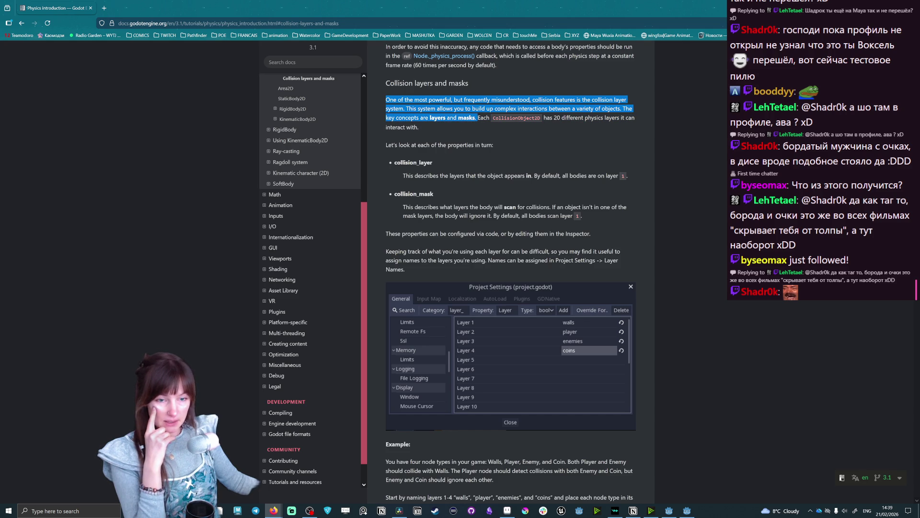
{"action": "left_click", "coordinate": [497, 125]}
{"action": "mouse_move", "coordinate": [545, 118]}
{"action": "left_mouse_down"}
{"action": "mouse_move", "coordinate": [386, 118]}
{"action": "mouse_move", "coordinate": [642, 120]}
{"action": "mouse_move", "coordinate": [636, 128]}
{"action": "left_mouse_up"}
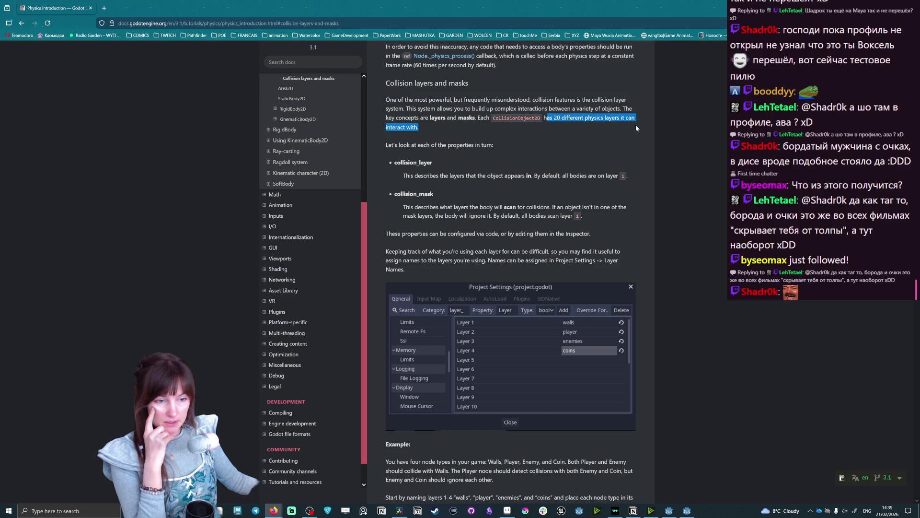
{"action": "left_click", "coordinate": [426, 133]}
{"action": "left_click_drag", "start_coordinate": [383, 145], "coordinate": [500, 145]}
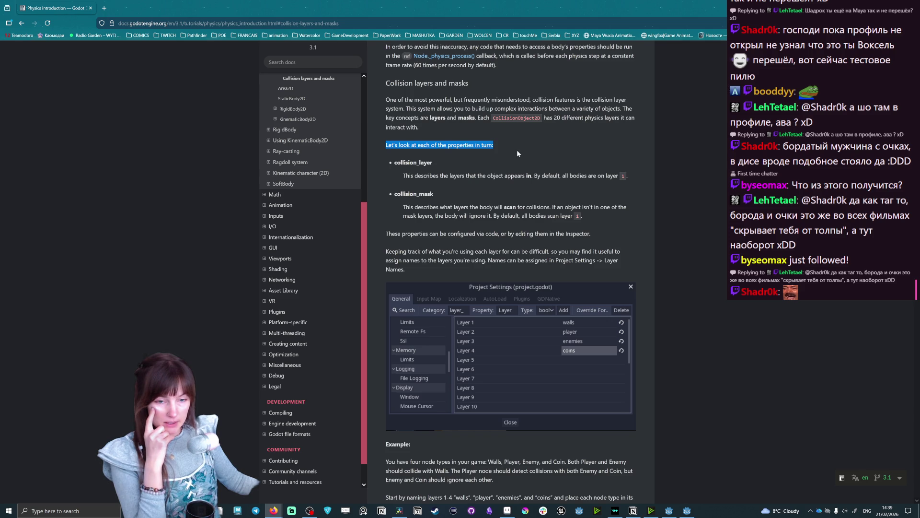
{"action": "left_click", "coordinate": [495, 145]}
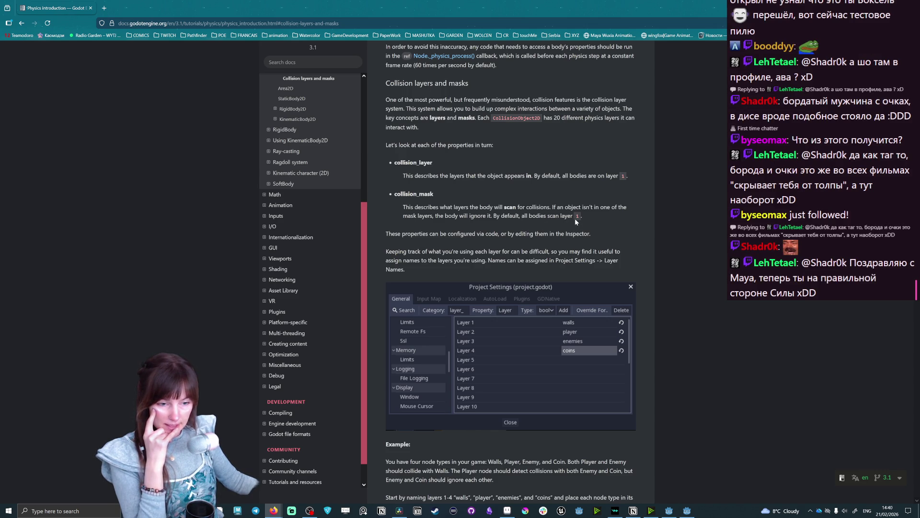
Step: Highlight the collision_mask heading and description, then close the still-running game window
{"action": "mouse_move", "coordinate": [406, 207]}
{"action": "left_mouse_down"}
{"action": "mouse_move", "coordinate": [625, 214]}
{"action": "mouse_move", "coordinate": [580, 223]}
{"action": "mouse_move", "coordinate": [627, 205]}
{"action": "mouse_move", "coordinate": [615, 207]}
{"action": "mouse_move", "coordinate": [629, 217]}
{"action": "left_mouse_up"}
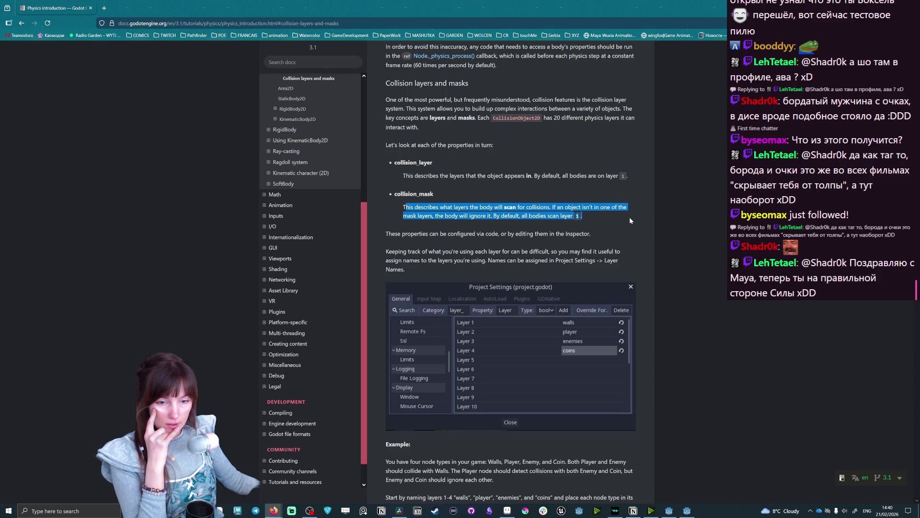
{"action": "left_click", "coordinate": [609, 230]}
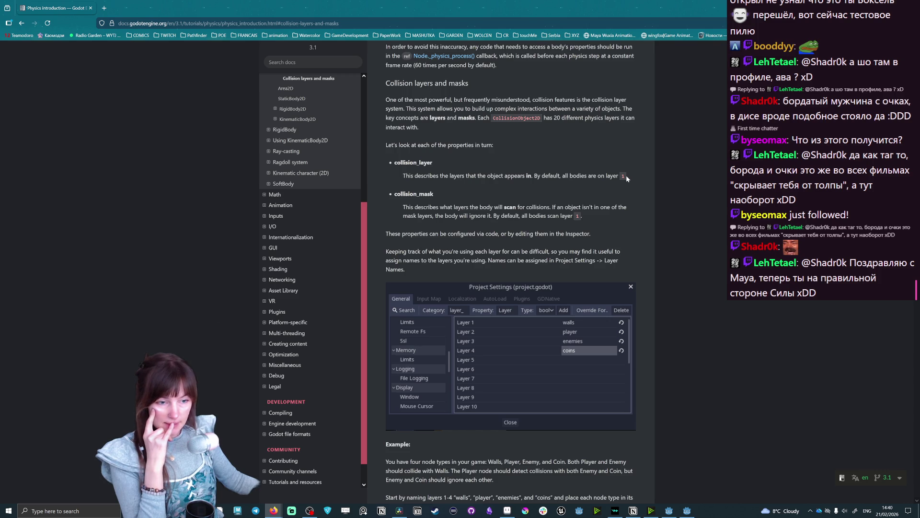
{"action": "left_click_drag", "start_coordinate": [394, 194], "coordinate": [590, 217]}
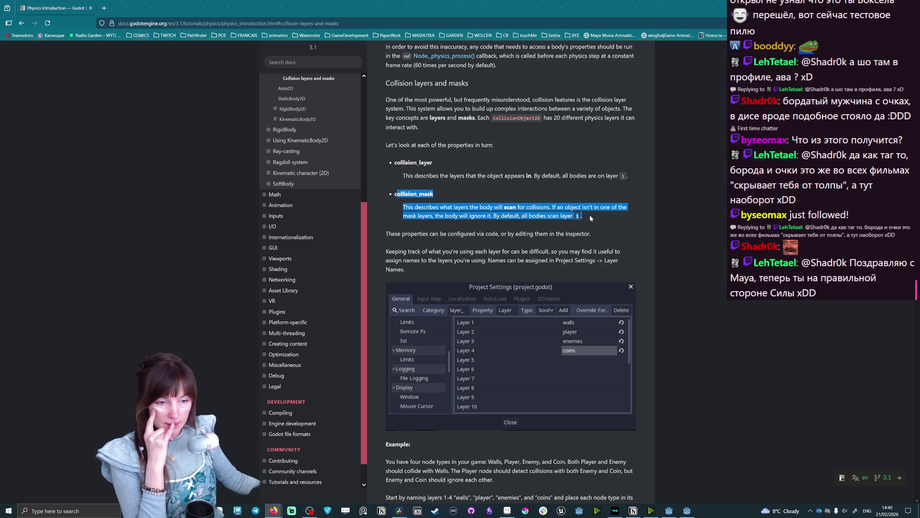
{"action": "left_click", "coordinate": [591, 218]}
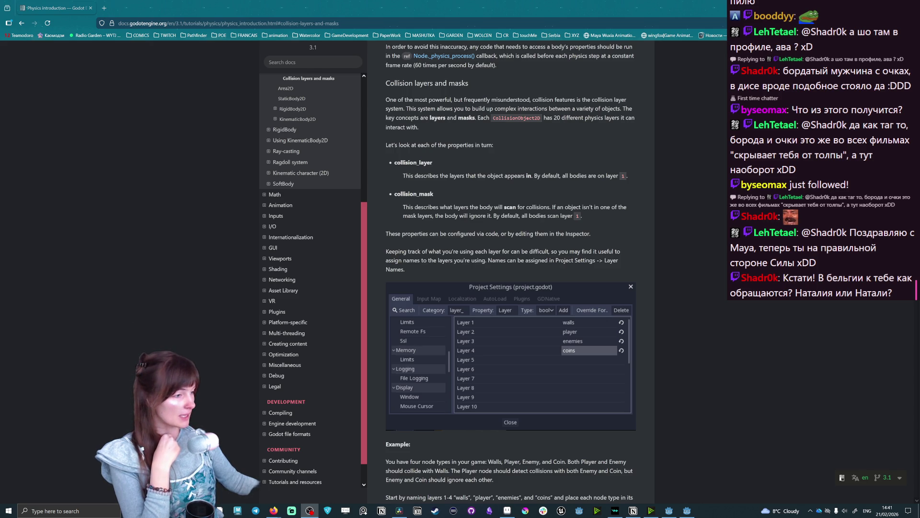
{"action": "left_click", "coordinate": [687, 511]}
{"action": "key", "text": "alt+F4"}
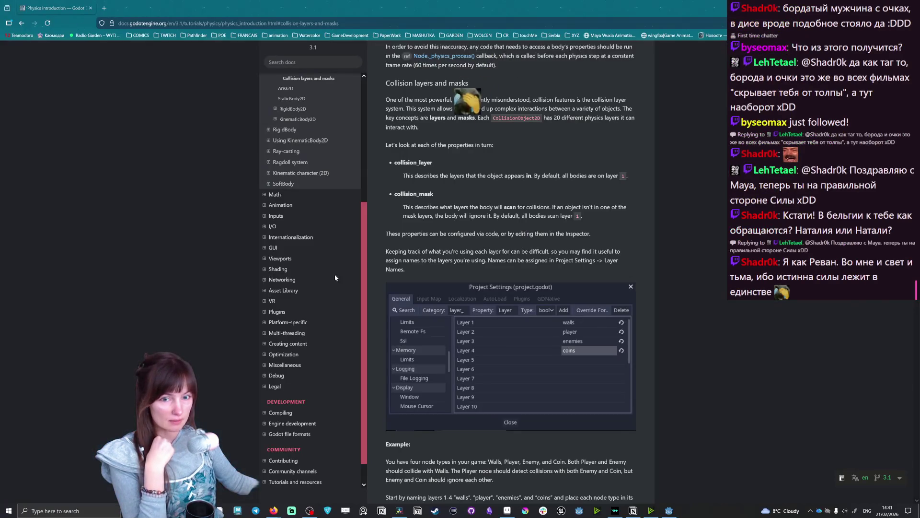
Step: Highlight the StaticBody2D section's collision sentence, intended uses and examples, then return to the editor
{"action": "scroll", "coordinate": [552, 238], "scroll_direction": "down", "scroll_amount": 5}
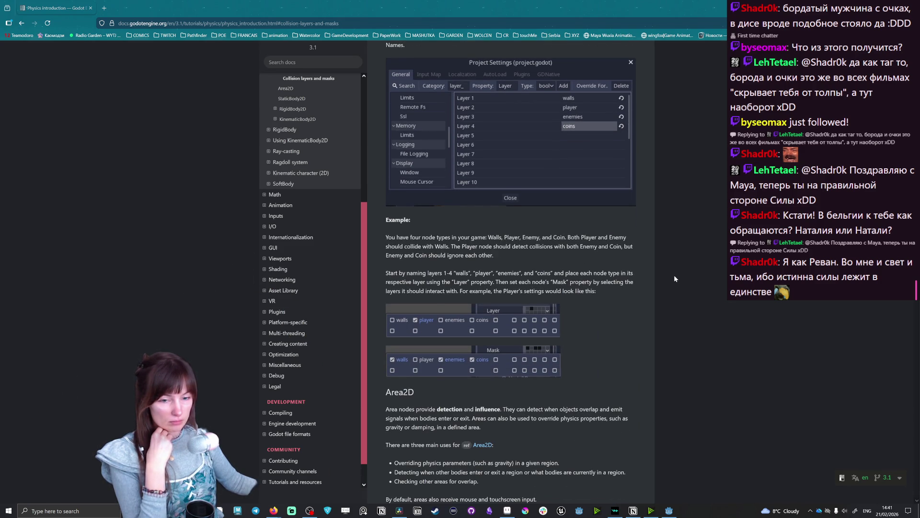
{"action": "scroll", "coordinate": [494, 266], "scroll_direction": "down", "scroll_amount": 13}
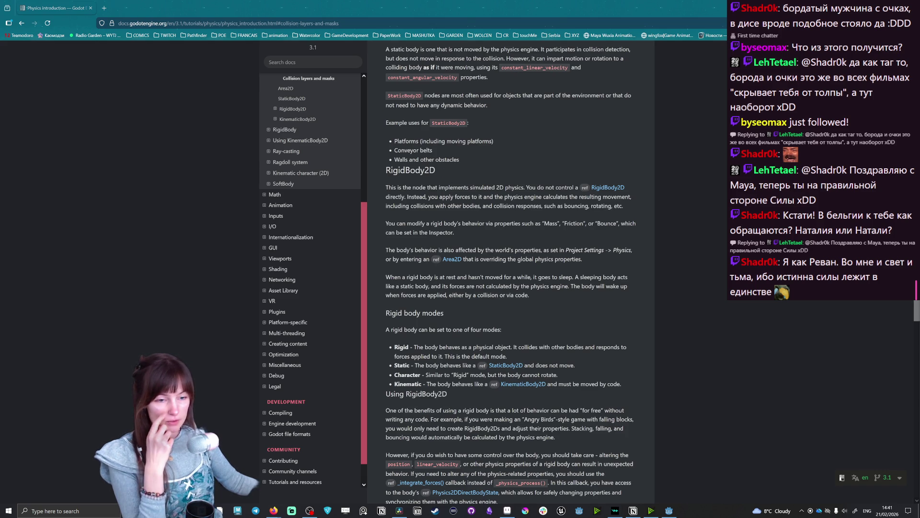
{"action": "scroll", "coordinate": [510, 273], "scroll_direction": "up", "scroll_amount": 3}
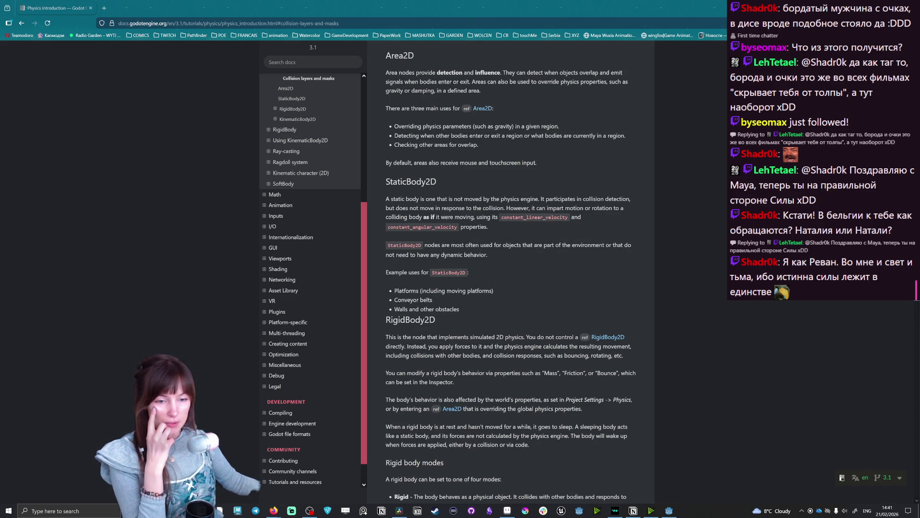
{"action": "mouse_move", "coordinate": [541, 199]}
{"action": "left_mouse_down"}
{"action": "mouse_move", "coordinate": [635, 204]}
{"action": "mouse_move", "coordinate": [426, 218]}
{"action": "mouse_move", "coordinate": [482, 209]}
{"action": "mouse_move", "coordinate": [631, 212]}
{"action": "mouse_move", "coordinate": [454, 227]}
{"action": "mouse_move", "coordinate": [445, 218]}
{"action": "mouse_move", "coordinate": [493, 208]}
{"action": "mouse_move", "coordinate": [490, 218]}
{"action": "mouse_move", "coordinate": [591, 225]}
{"action": "mouse_move", "coordinate": [493, 233]}
{"action": "mouse_move", "coordinate": [449, 208]}
{"action": "left_mouse_up"}
{"action": "left_click", "coordinate": [449, 208]}
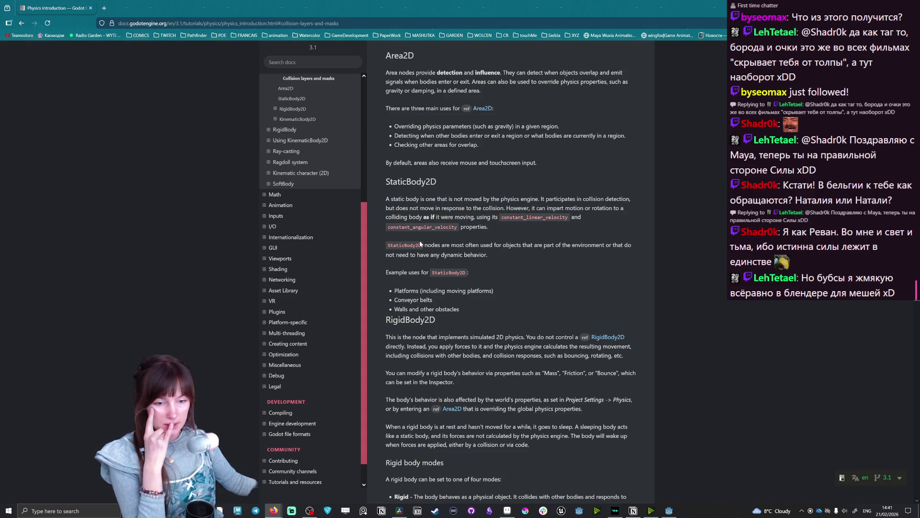
{"action": "left_click_drag", "start_coordinate": [425, 245], "coordinate": [511, 262]}
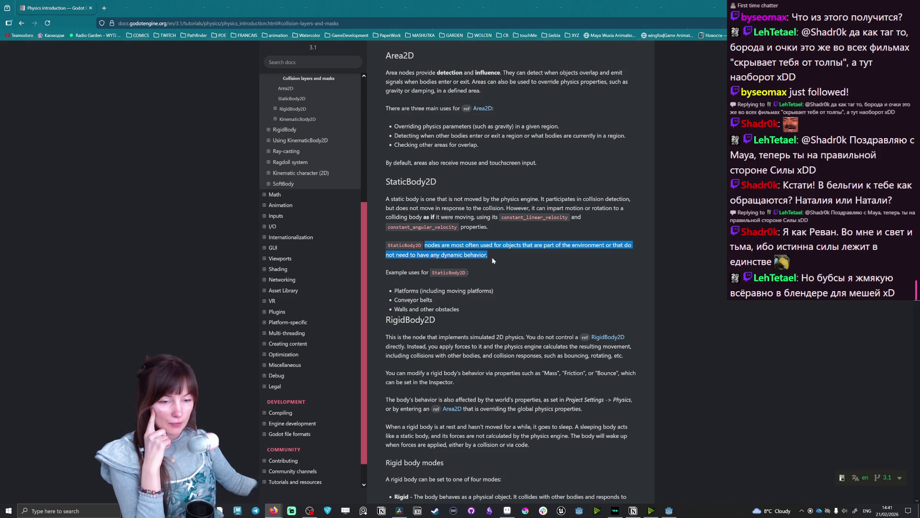
{"action": "left_click", "coordinate": [502, 253]}
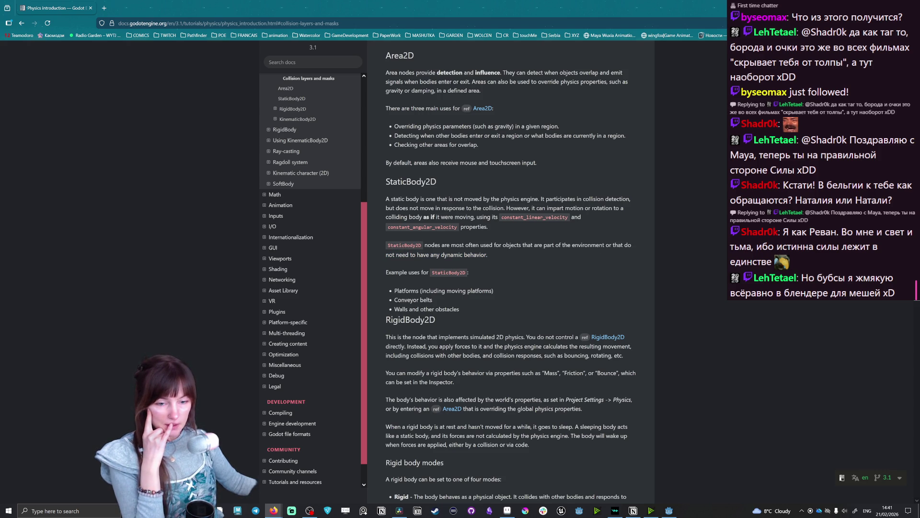
{"action": "mouse_move", "coordinate": [411, 291]}
{"action": "left_mouse_down"}
{"action": "mouse_move", "coordinate": [439, 291]}
{"action": "mouse_move", "coordinate": [431, 301]}
{"action": "left_mouse_up"}
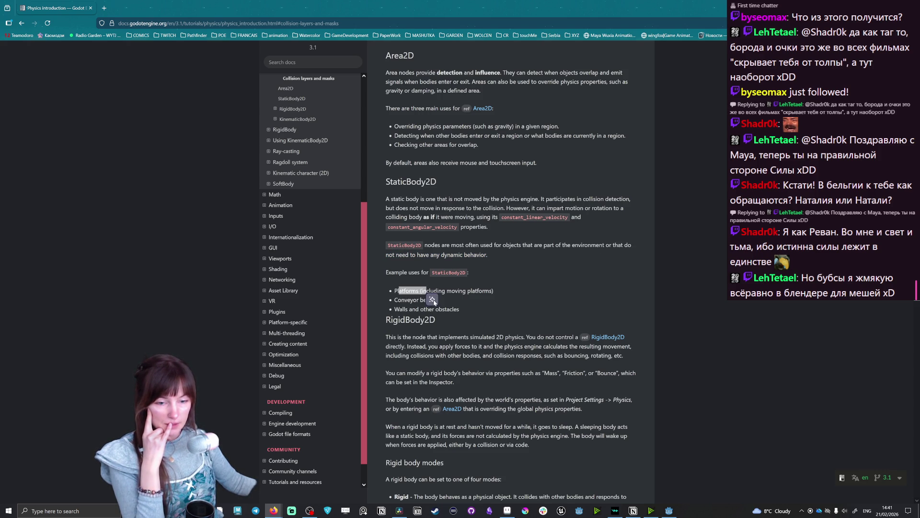
{"action": "left_click", "coordinate": [431, 300]}
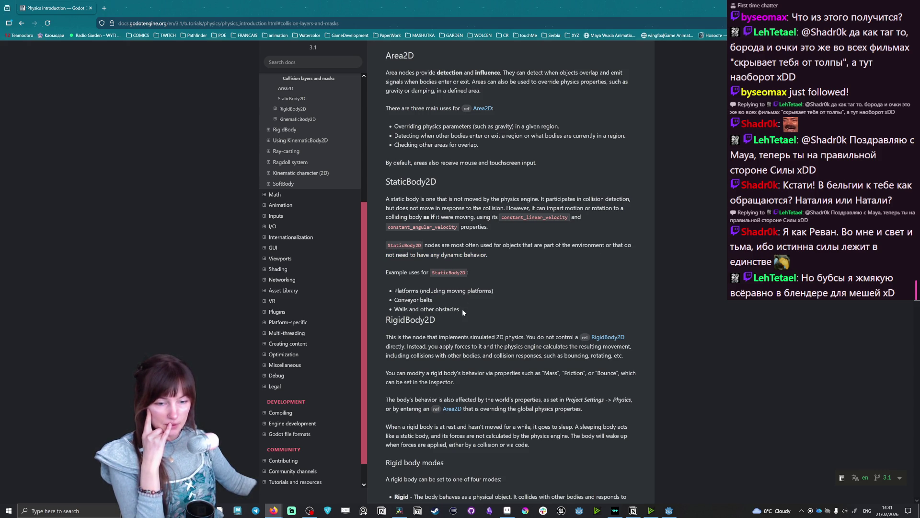
{"action": "key", "text": "alt+Tab"}
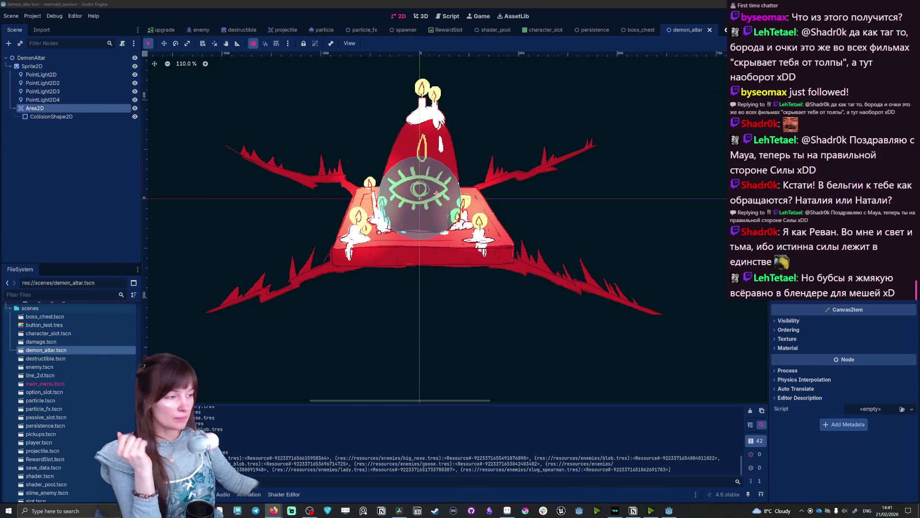
Step: Add a StaticBody2D child node under DemonAltar by searching 'static'
{"action": "left_click", "coordinate": [48, 154]}
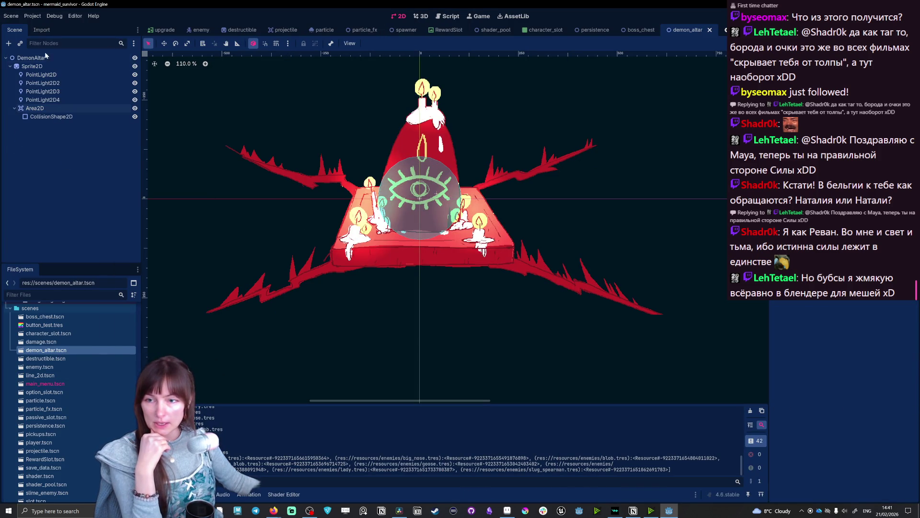
{"action": "left_click", "coordinate": [42, 58]}
{"action": "left_click", "coordinate": [8, 43]}
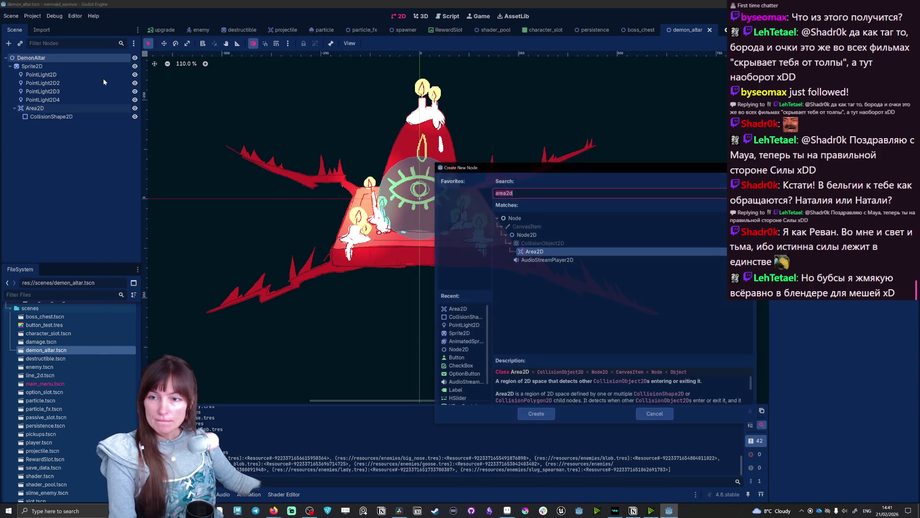
{"action": "type", "text": "static"}
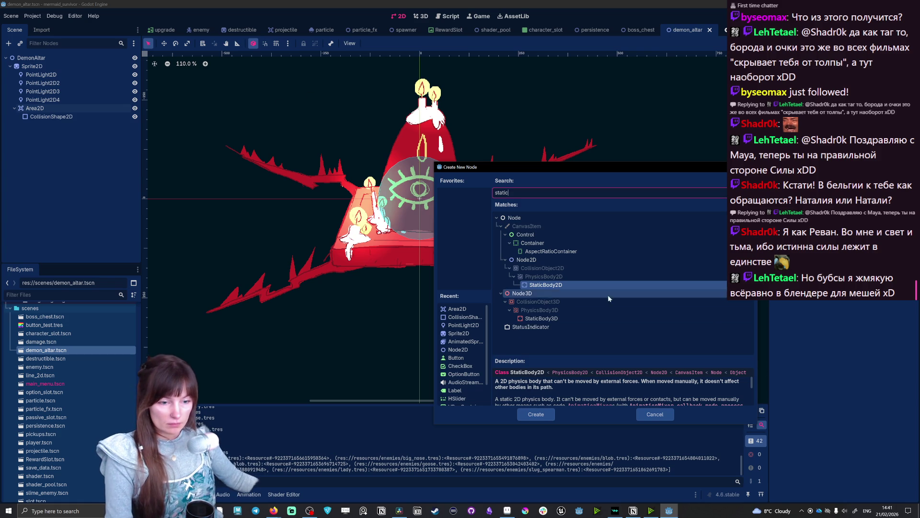
{"action": "double_click", "coordinate": [547, 285]}
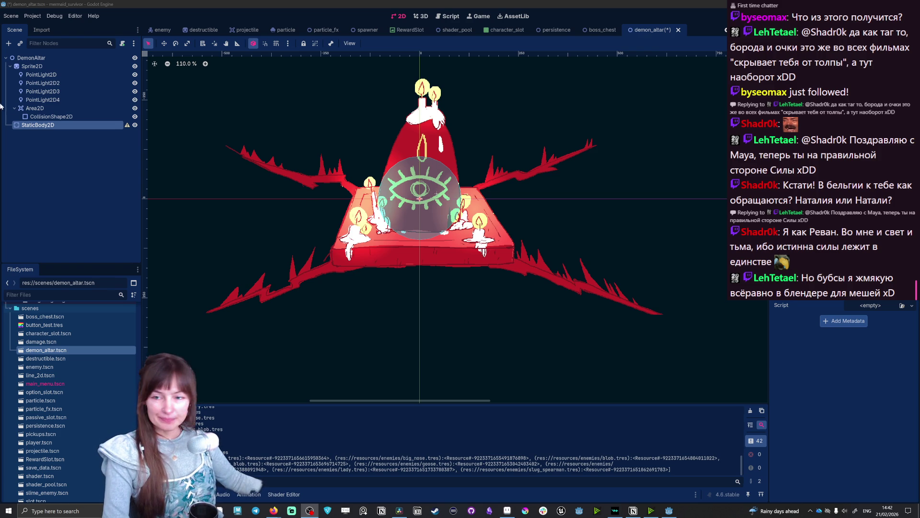
Step: Nest StaticBody2D under Sprite2D, move CollisionShape2D into it, and delete the Area2D
{"action": "mouse_move", "coordinate": [30, 126]}
{"action": "left_mouse_down"}
{"action": "mouse_move", "coordinate": [30, 66]}
{"action": "mouse_move", "coordinate": [43, 125]}
{"action": "left_mouse_up"}
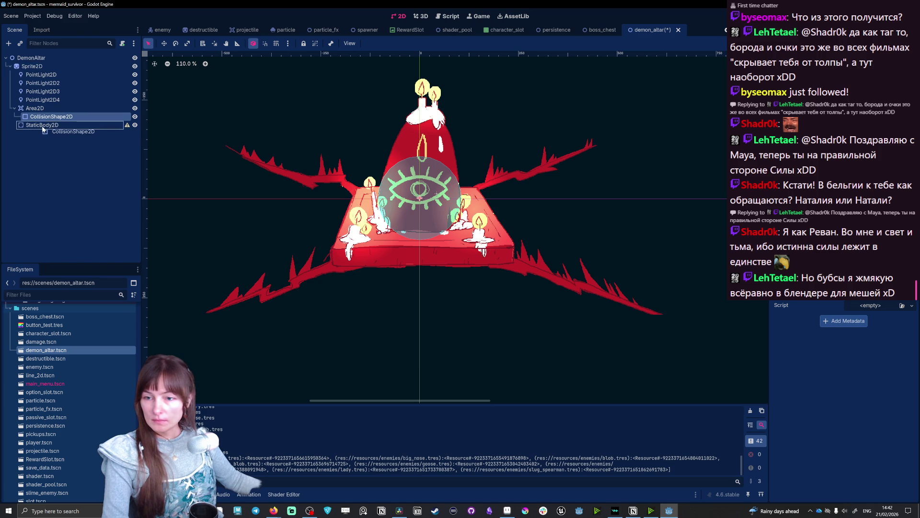
{"action": "left_click", "coordinate": [35, 108]}
{"action": "key", "text": "Delete"}
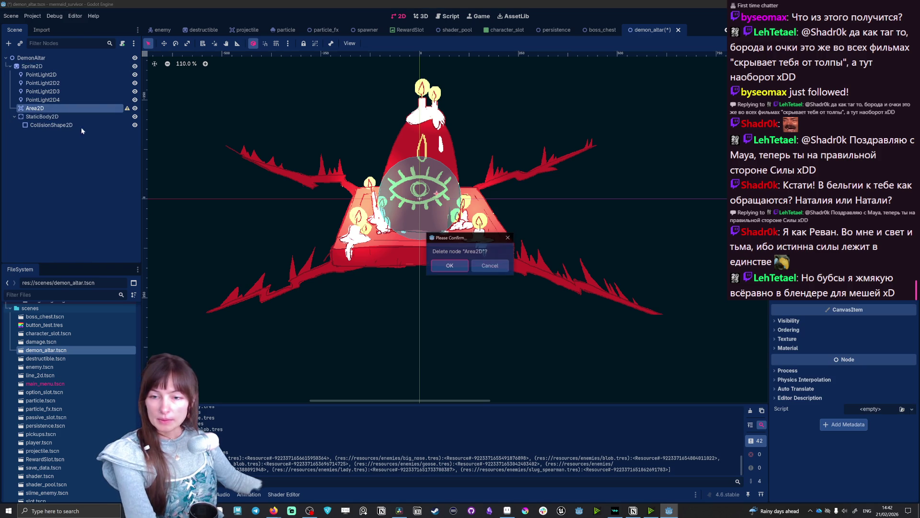
{"action": "left_click", "coordinate": [449, 265]}
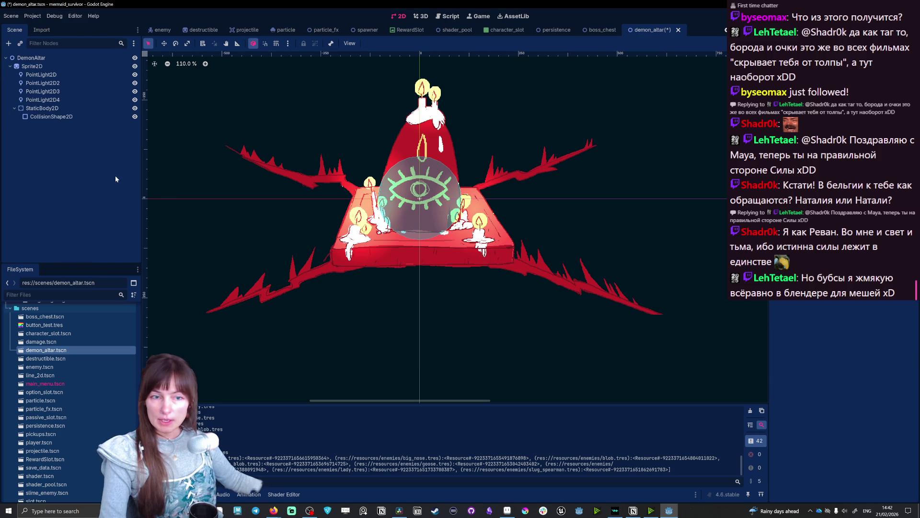
{"action": "left_click", "coordinate": [44, 109]}
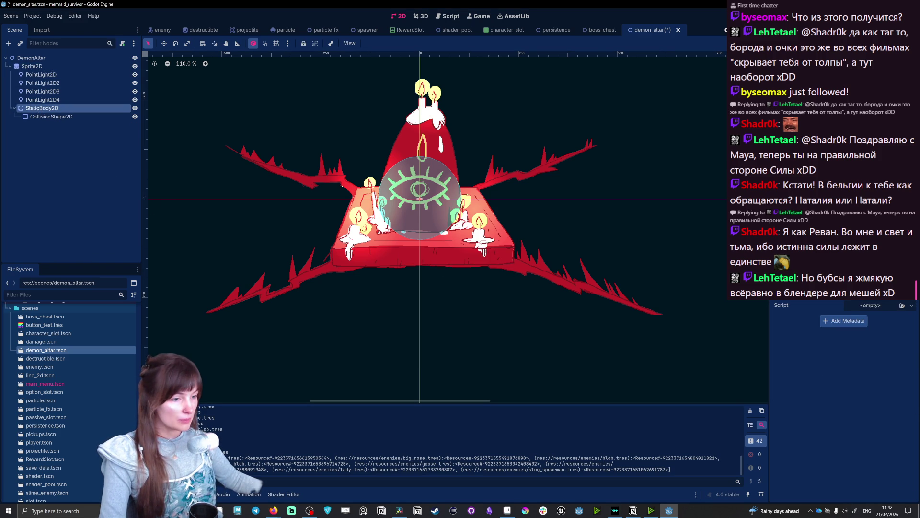
{"action": "scroll", "coordinate": [843, 359], "scroll_direction": "up", "scroll_amount": 3}
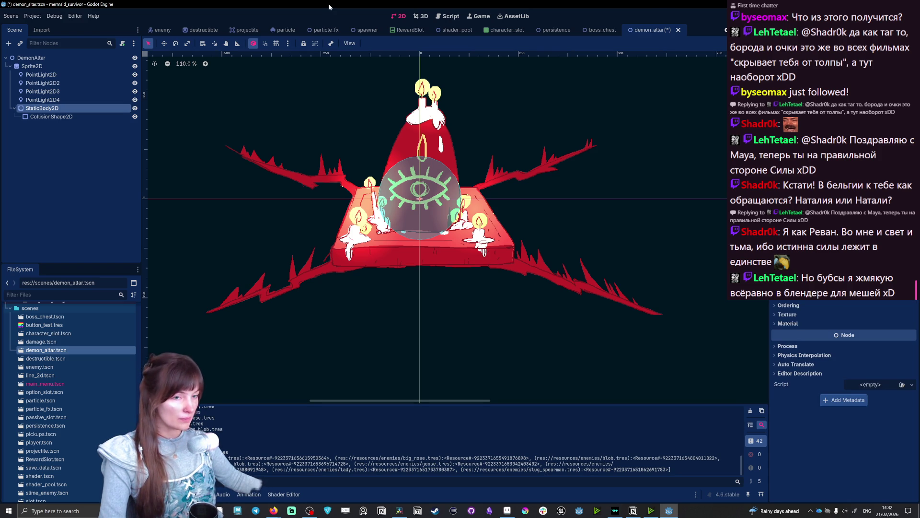
{"action": "scroll", "coordinate": [170, 28], "scroll_direction": "up", "scroll_amount": 5}
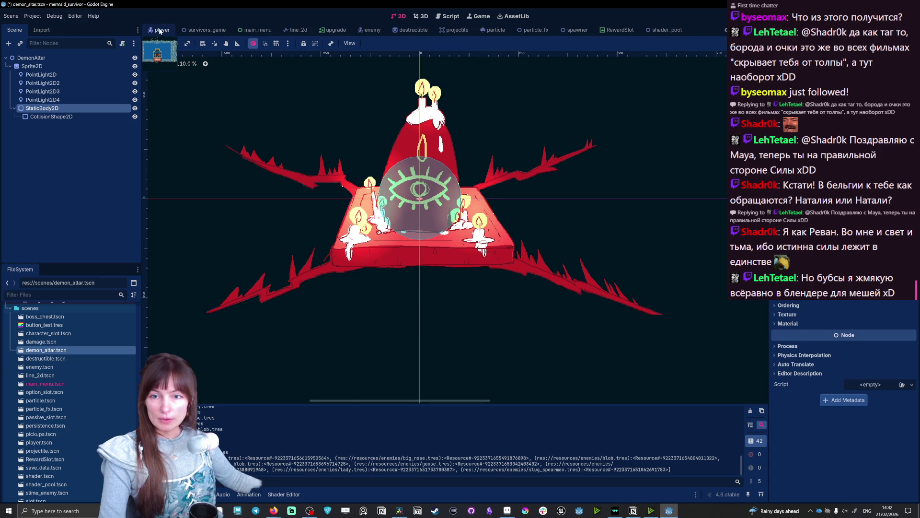
{"action": "left_click", "coordinate": [161, 30]}
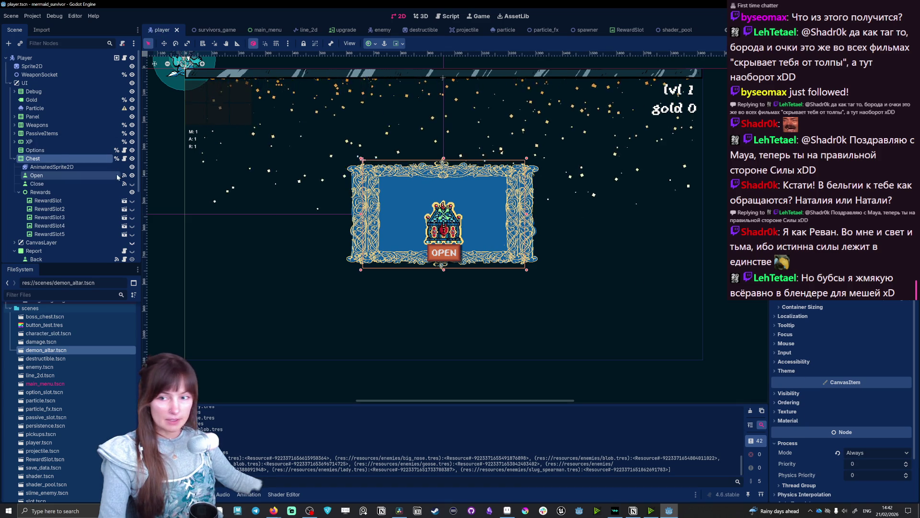
{"action": "scroll", "coordinate": [59, 117], "scroll_direction": "down", "scroll_amount": 4}
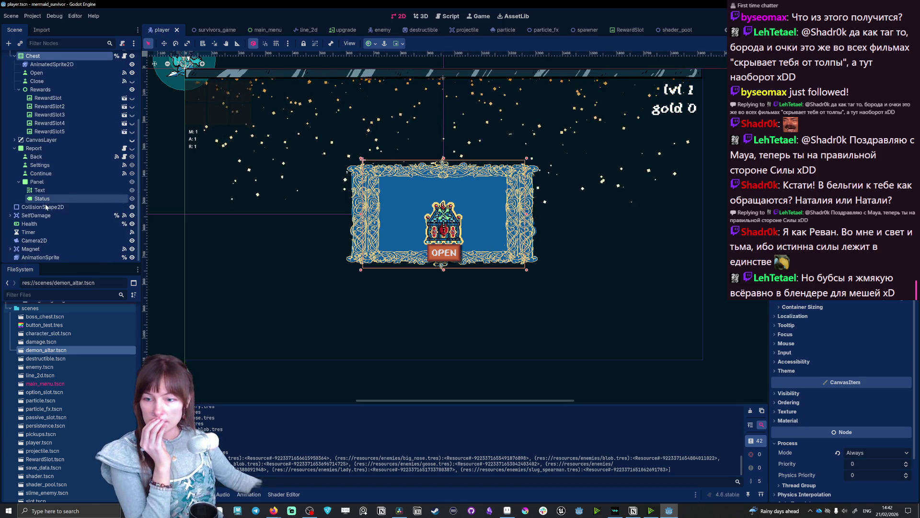
{"action": "scroll", "coordinate": [46, 206], "scroll_direction": "up", "scroll_amount": 3}
{"action": "left_click", "coordinate": [46, 208]}
{"action": "scroll", "coordinate": [46, 209], "scroll_direction": "up", "scroll_amount": 1}
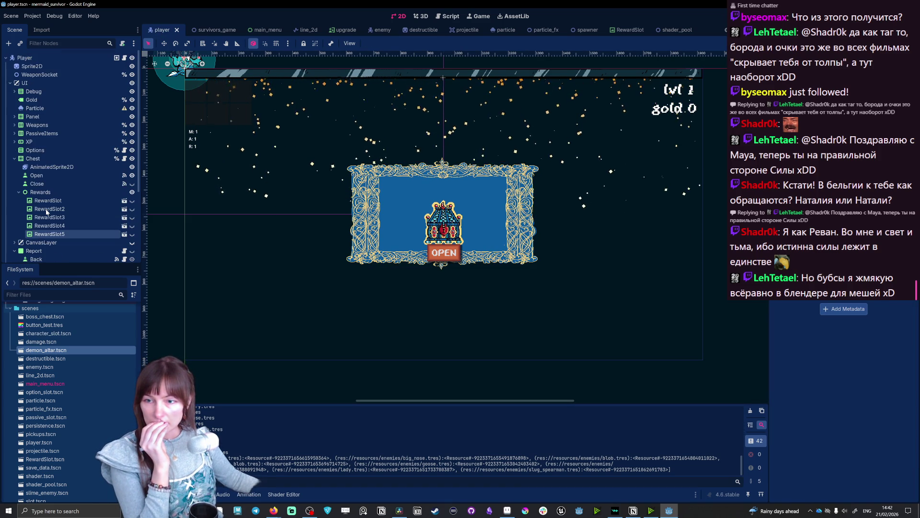
{"action": "scroll", "coordinate": [46, 211], "scroll_direction": "down", "scroll_amount": 4}
{"action": "left_click", "coordinate": [44, 205]}
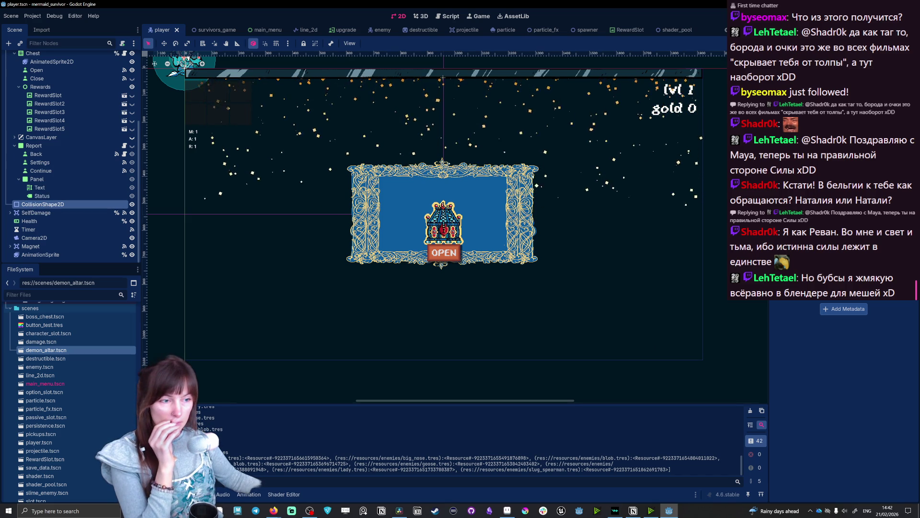
{"action": "scroll", "coordinate": [83, 166], "scroll_direction": "up", "scroll_amount": 5}
{"action": "left_click", "coordinate": [46, 57]}
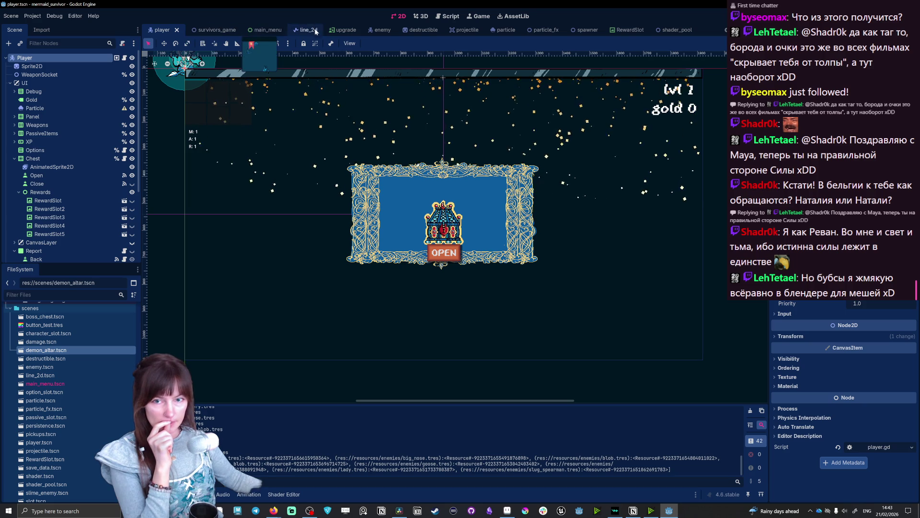
{"action": "left_click", "coordinate": [373, 30]}
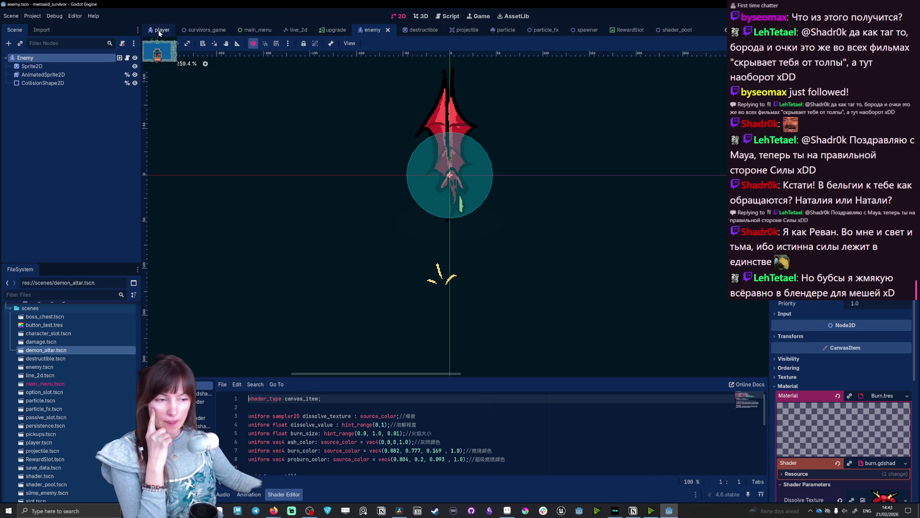
{"action": "double_click", "coordinate": [46, 350]}
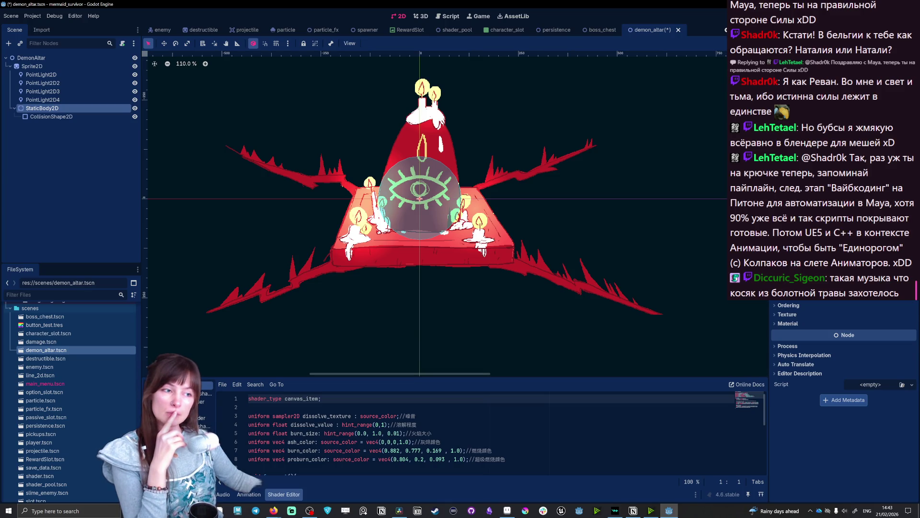
Step: Save the demon_altar scene and run the project with F5
{"action": "scroll", "coordinate": [844, 382], "scroll_direction": "up", "scroll_amount": 3}
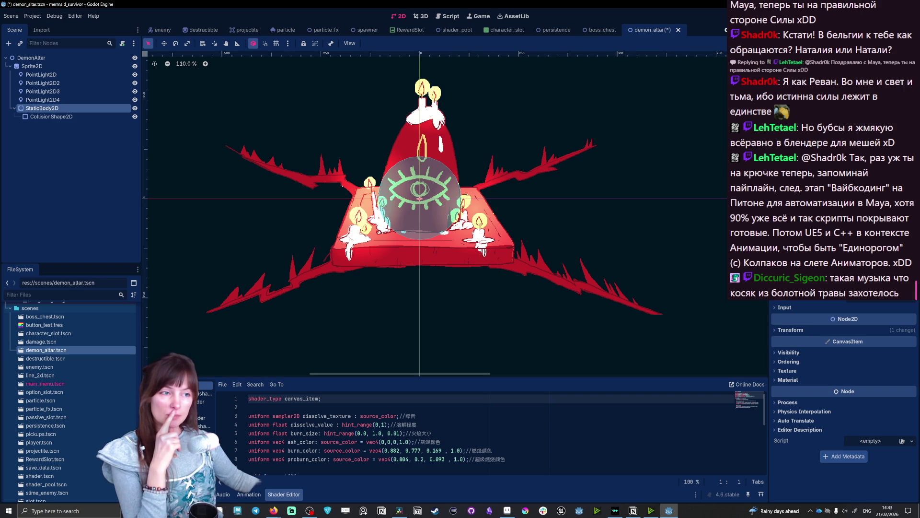
{"action": "key", "text": "F5"}
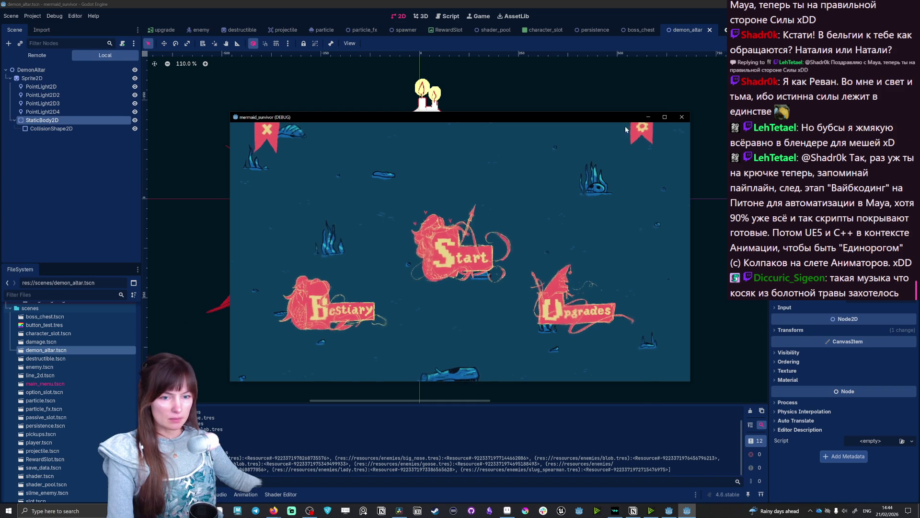
Step: Start a run at the demon altar and steer the mermaid around it
{"action": "left_click", "coordinate": [494, 254]}
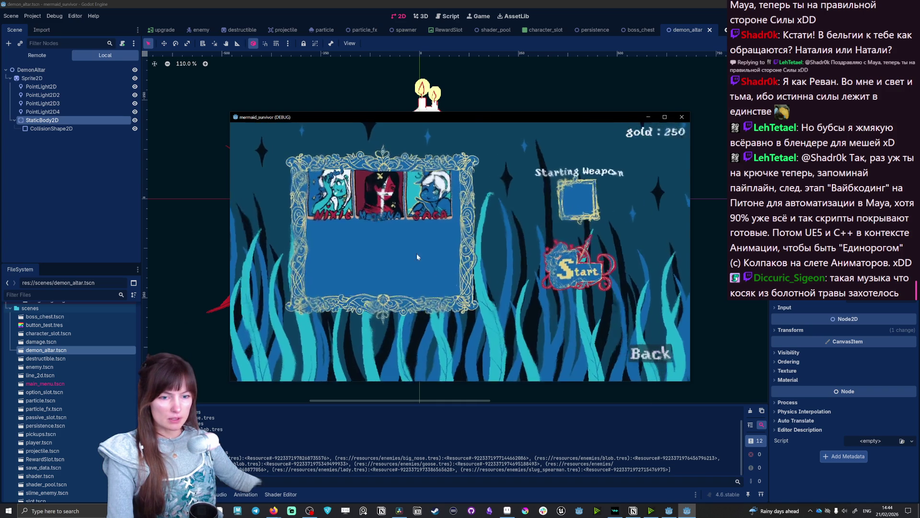
{"action": "left_click", "coordinate": [557, 266]}
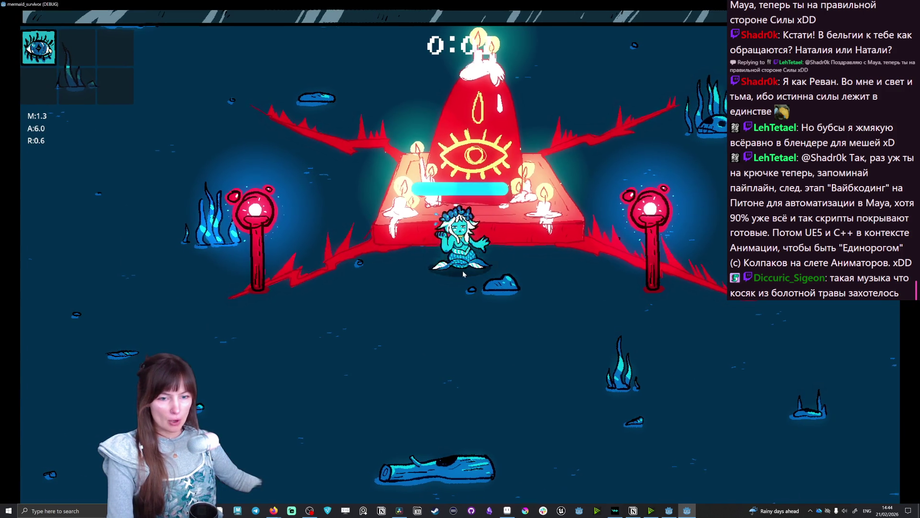
{"action": "key", "text": "a"}
{"action": "key", "text": "w"}
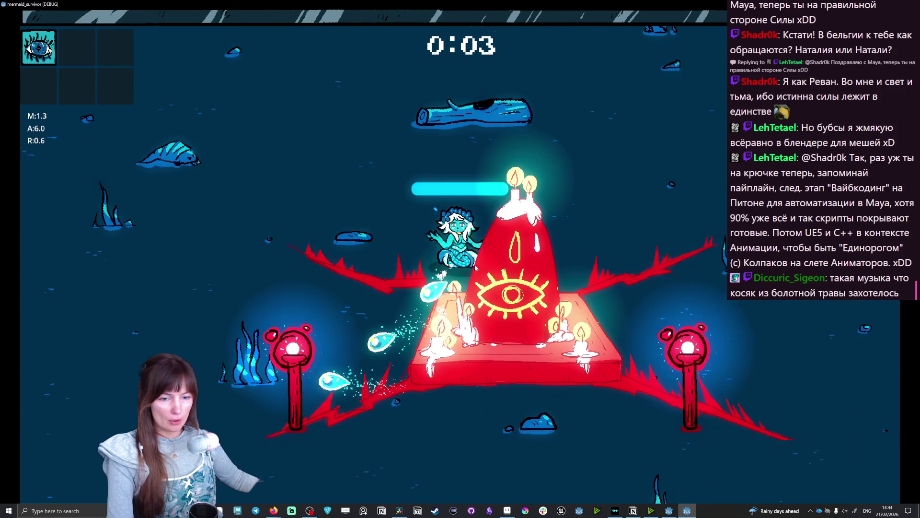
{"action": "key", "text": "d"}
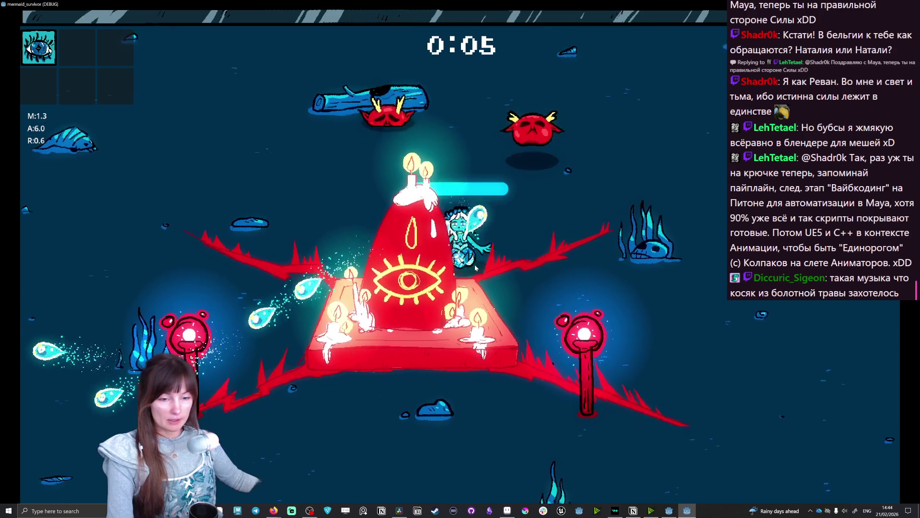
{"action": "key", "text": "s"}
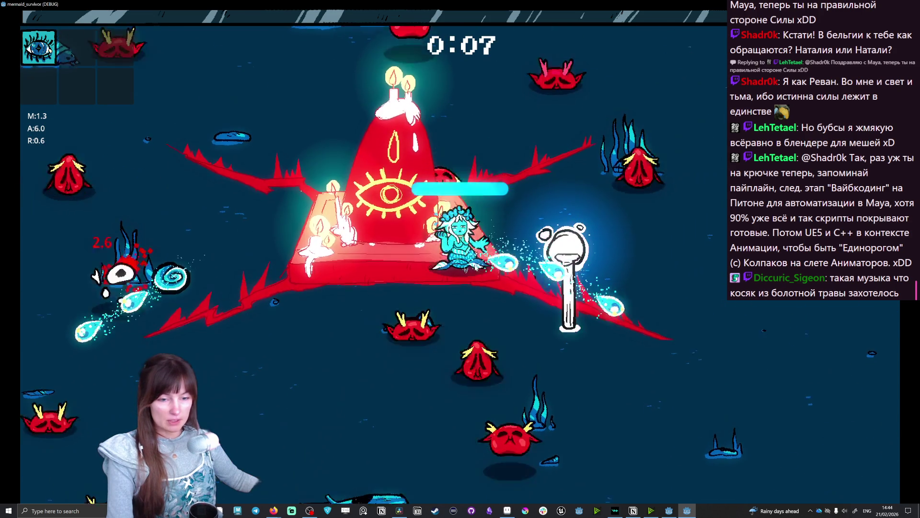
{"action": "key", "text": "s"}
{"action": "key", "text": "a"}
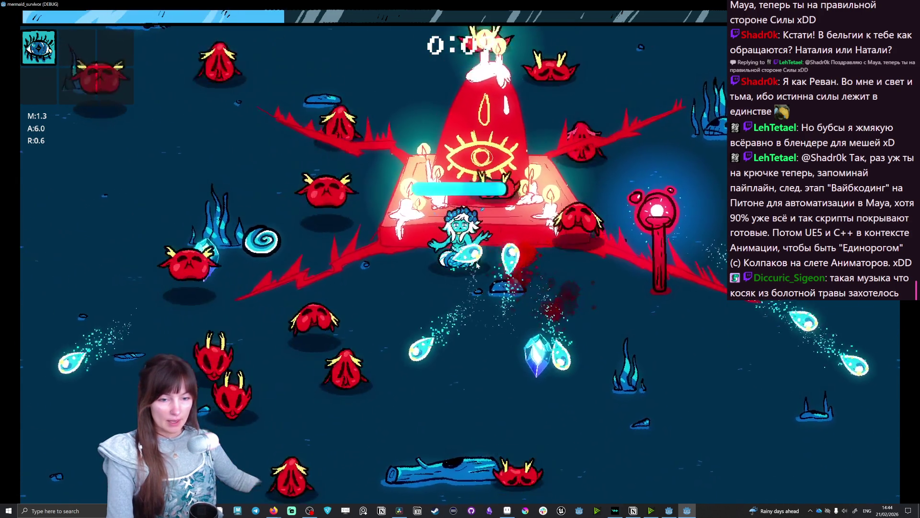
{"action": "key", "text": "s"}
{"action": "key", "text": "d"}
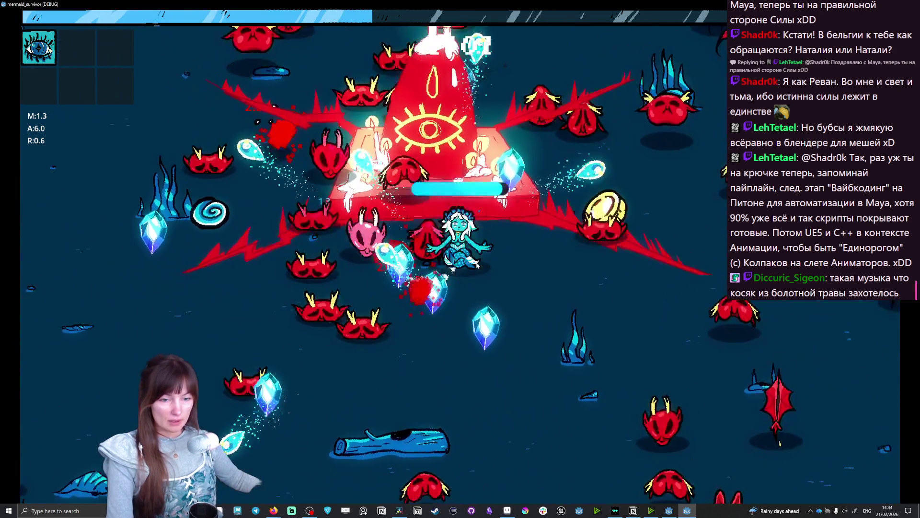
{"action": "key", "text": "w"}
{"action": "key", "text": "a"}
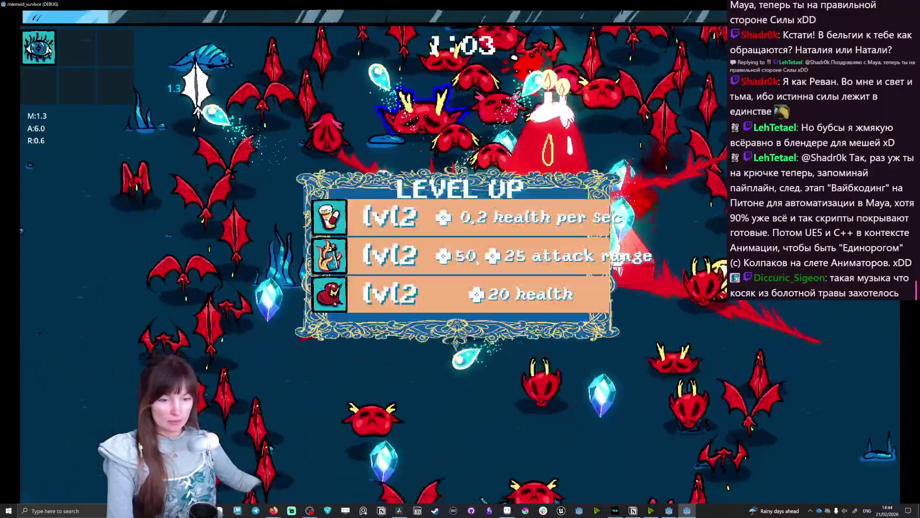
Step: Pick the health-per-second, spiral 2 damage and 100% area lightning upgrades while moving
{"action": "left_click", "coordinate": [402, 227]}
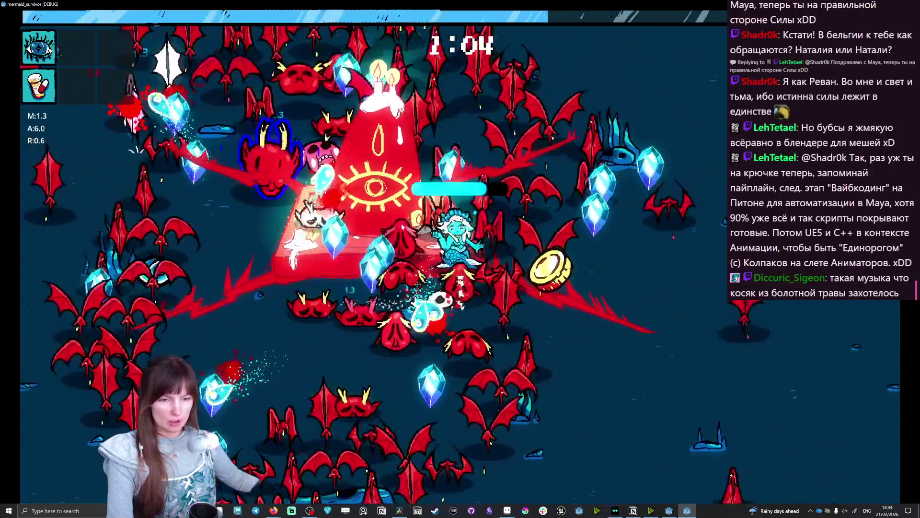
{"action": "key", "text": "w"}
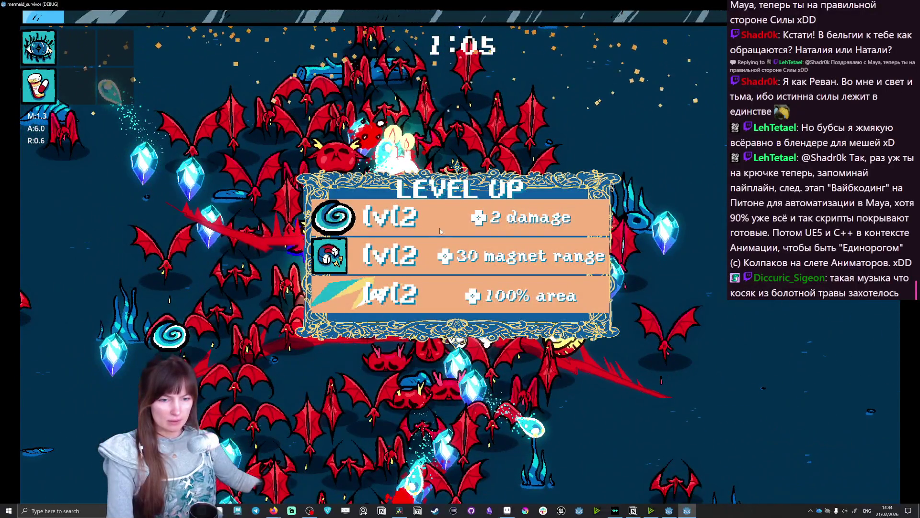
{"action": "left_click", "coordinate": [440, 231]}
{"action": "key", "text": "s"}
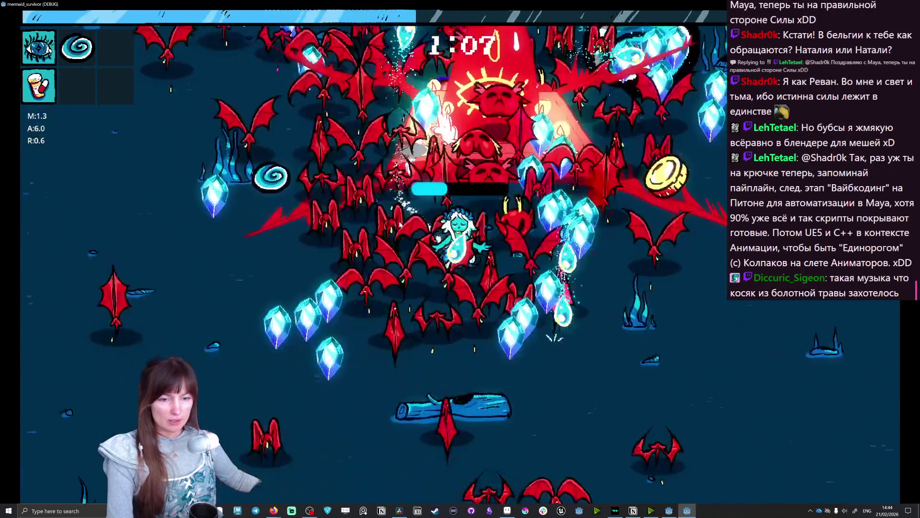
{"action": "key", "text": "d"}
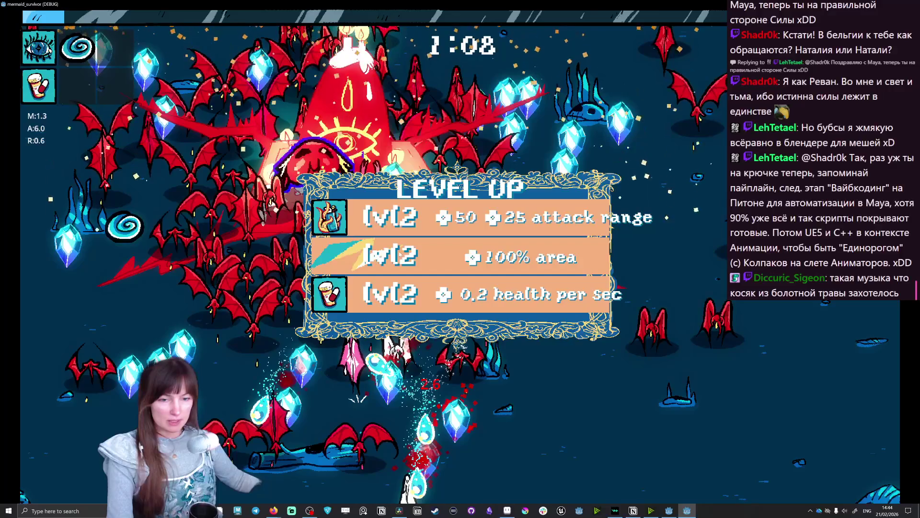
{"action": "left_click", "coordinate": [402, 255]}
{"action": "key", "text": "w"}
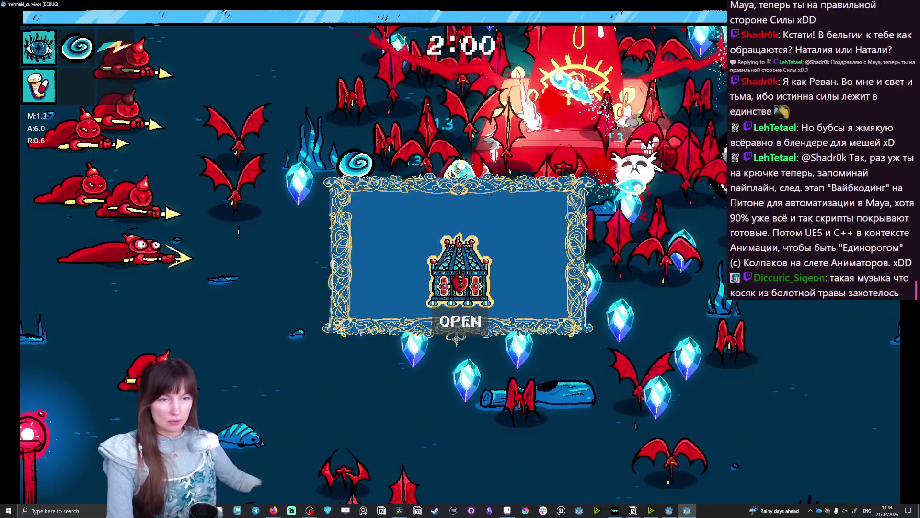
Step: Open and close the treasure chest reward, then swim right through the swarm
{"action": "left_click", "coordinate": [466, 322]}
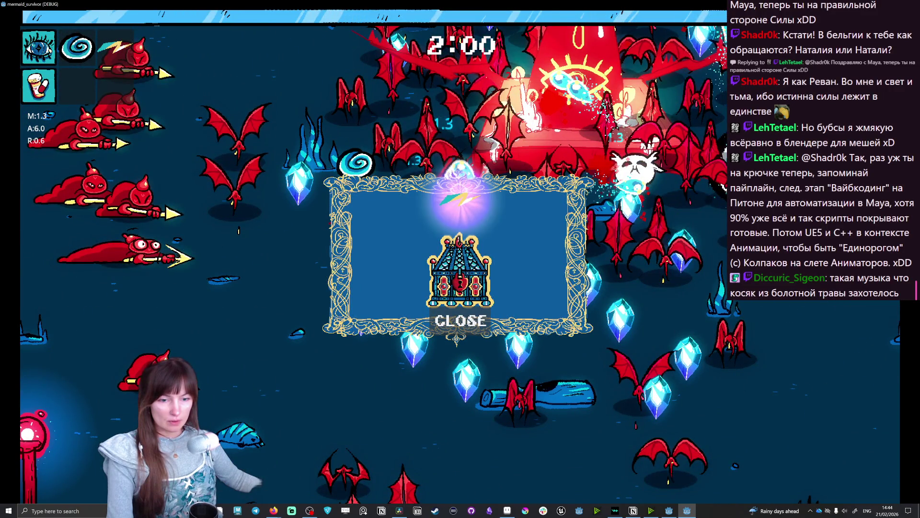
{"action": "left_click", "coordinate": [460, 320]}
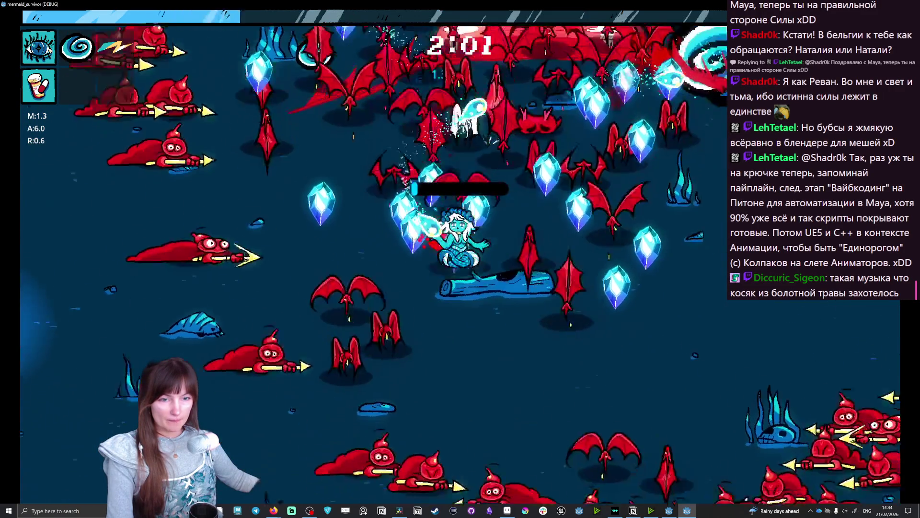
{"action": "key", "text": "d"}
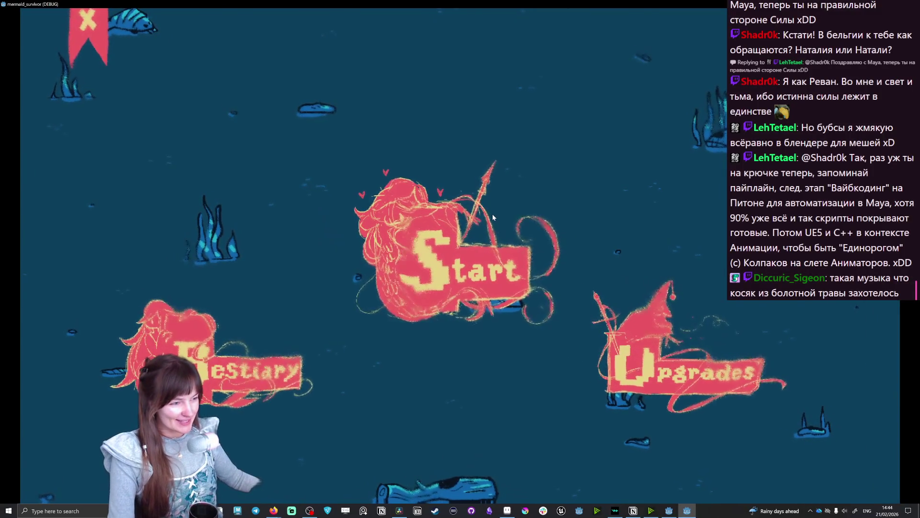
Step: Quit the game via the X banner, returning to the demon_altar scene in the editor
{"action": "left_click", "coordinate": [79, 27]}
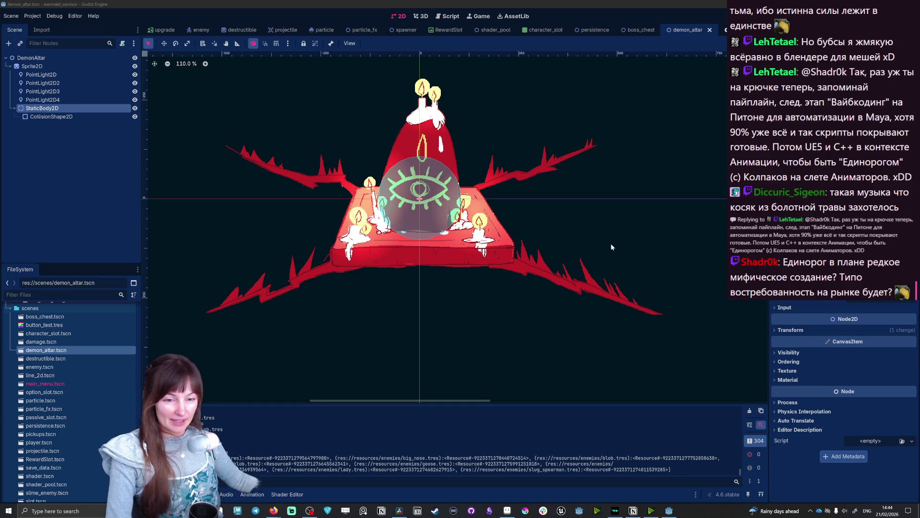
Step: Nudge the altar's collision circle slightly, select the StaticBody2D, then save and launch the game
{"action": "left_click", "coordinate": [421, 199]}
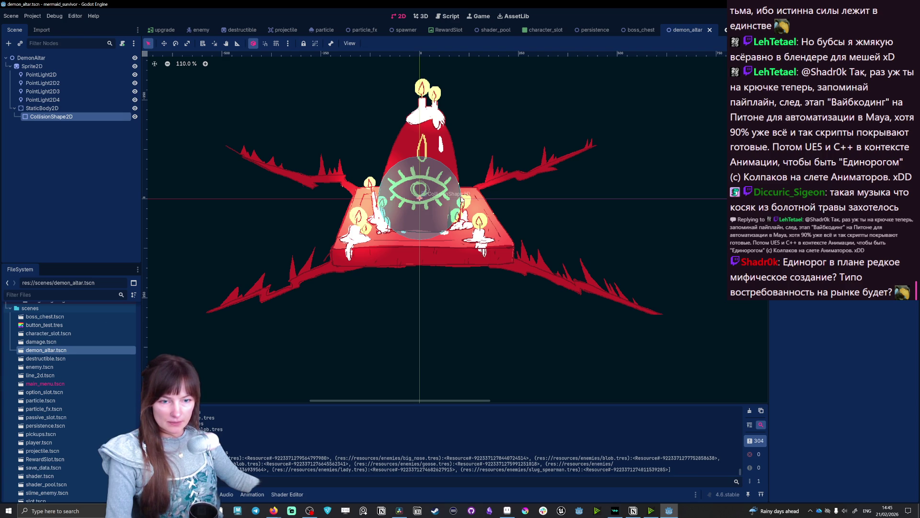
{"action": "key", "text": "ctrl+z"}
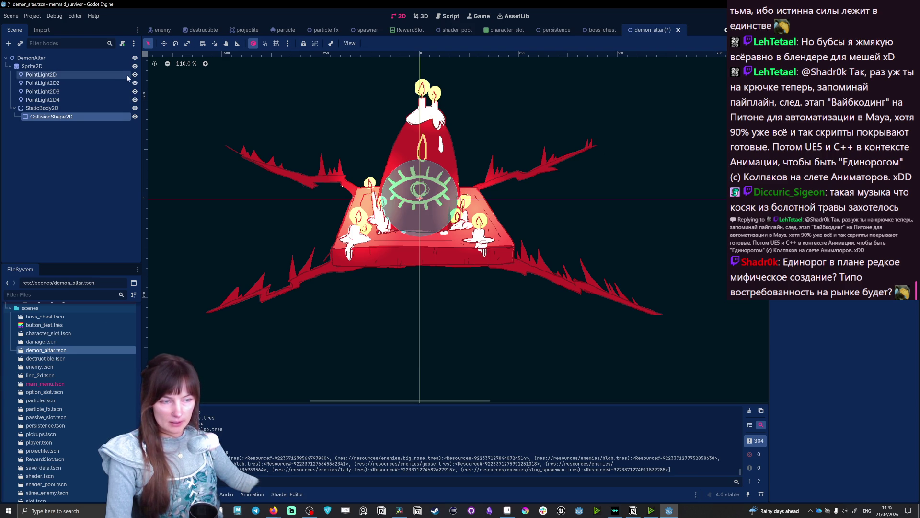
{"action": "left_click", "coordinate": [81, 109]}
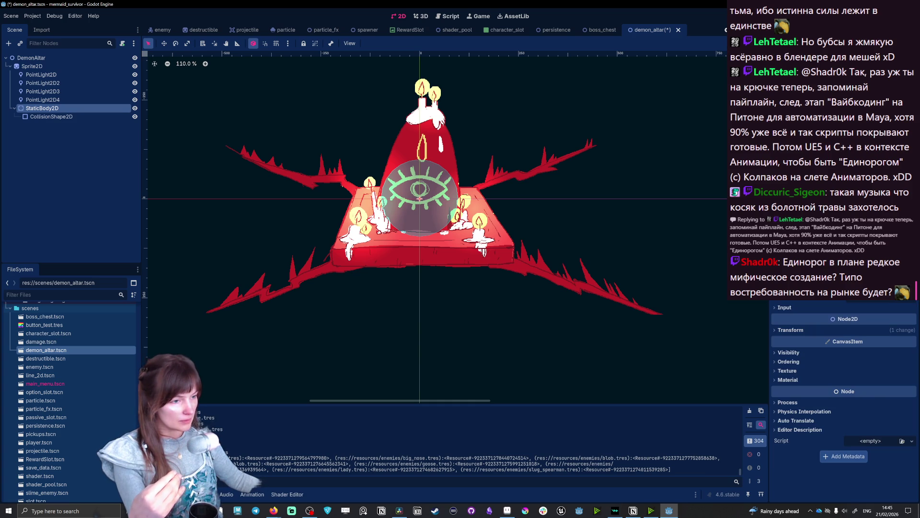
{"action": "key", "text": "F5"}
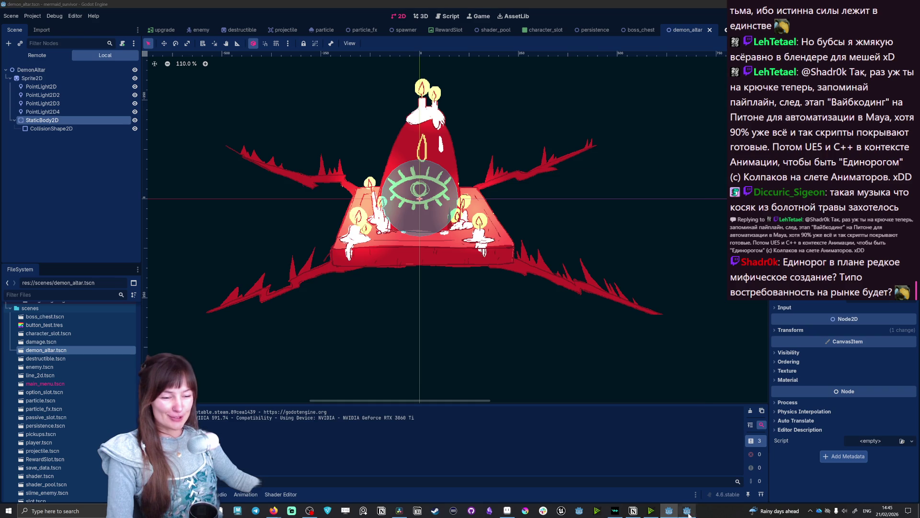
Step: Turn on Fullscreen in the game's settings, then start a new run with the chosen mermaid
{"action": "left_click", "coordinate": [430, 324]}
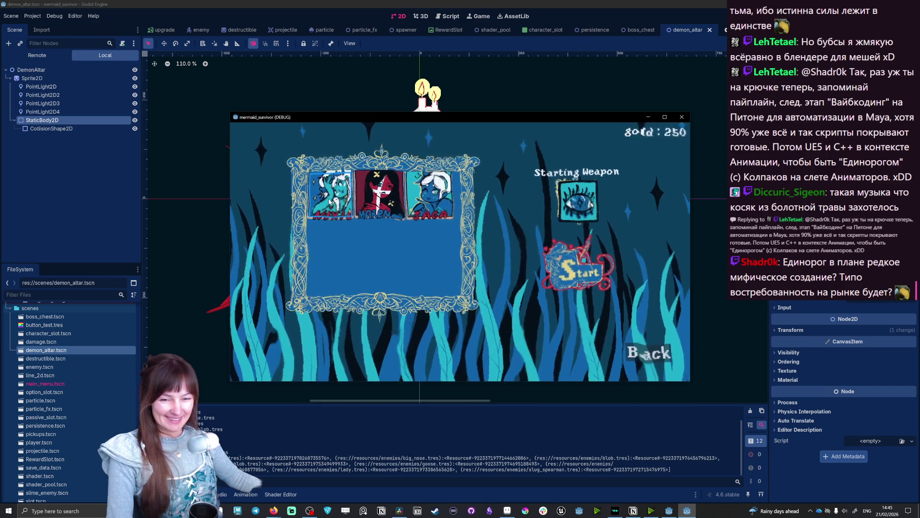
{"action": "left_click", "coordinate": [655, 364]}
{"action": "left_click", "coordinate": [641, 130]}
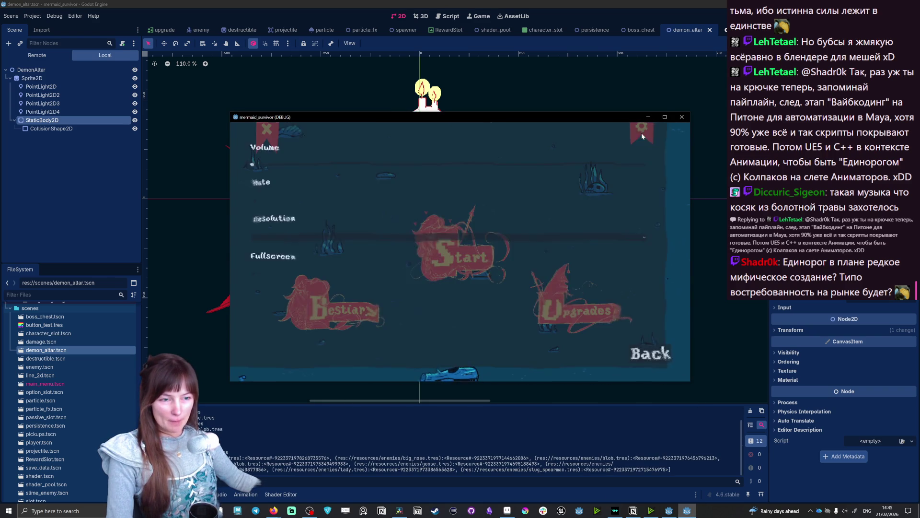
{"action": "left_click", "coordinate": [256, 284]}
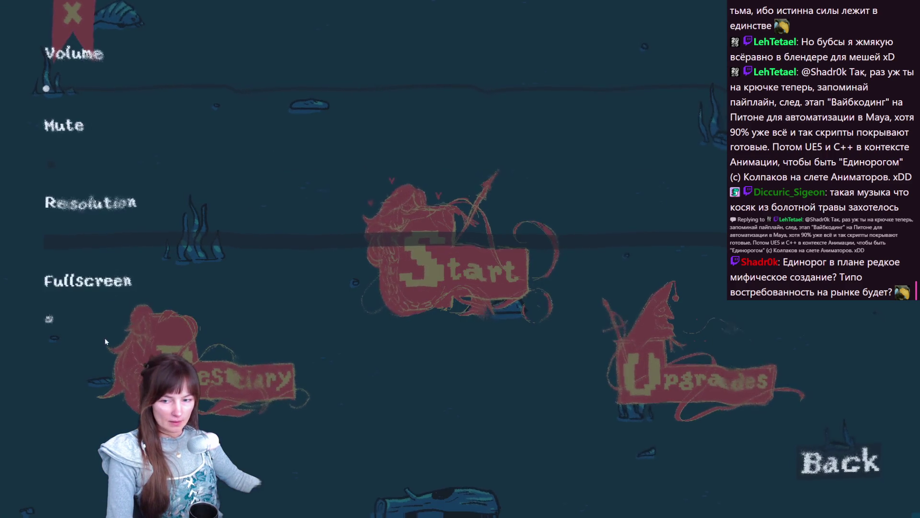
{"action": "key", "text": "Escape"}
{"action": "left_click", "coordinate": [469, 251]}
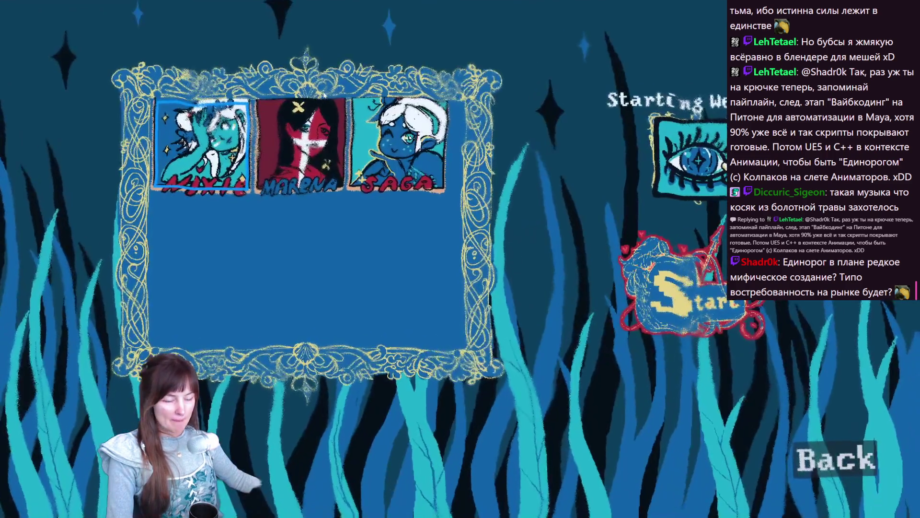
{"action": "left_click", "coordinate": [767, 307]}
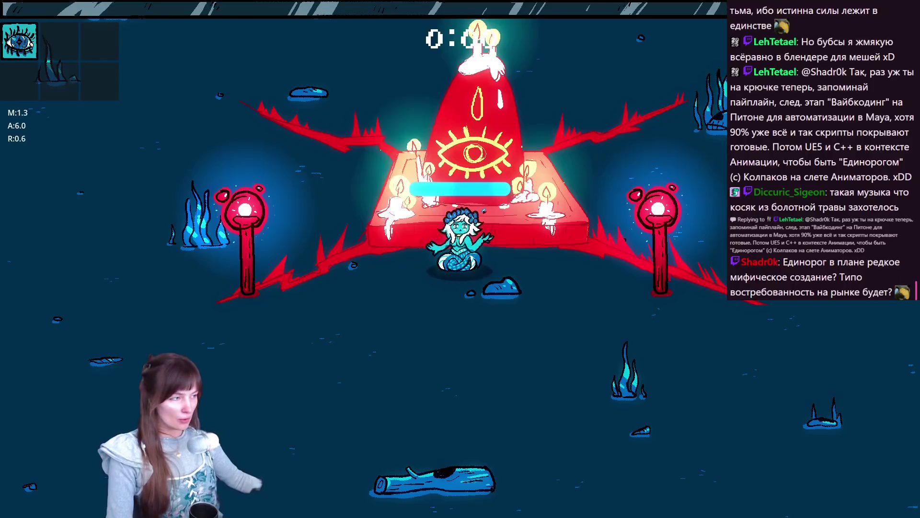
Step: Swim the mermaid around the demon altar with WASD to test its collision blocking
{"action": "key", "text": "a"}
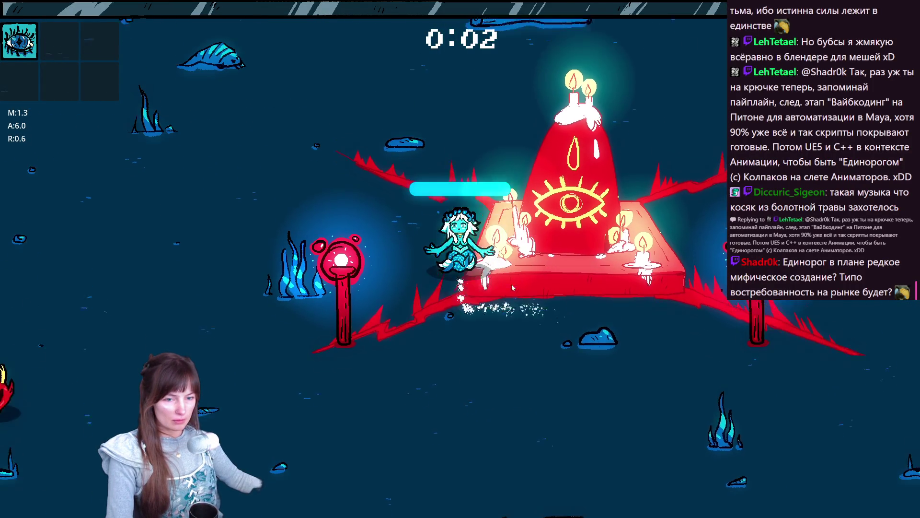
{"action": "key", "text": "w"}
{"action": "key", "text": "d"}
{"action": "key", "text": "s"}
{"action": "key", "text": "a"}
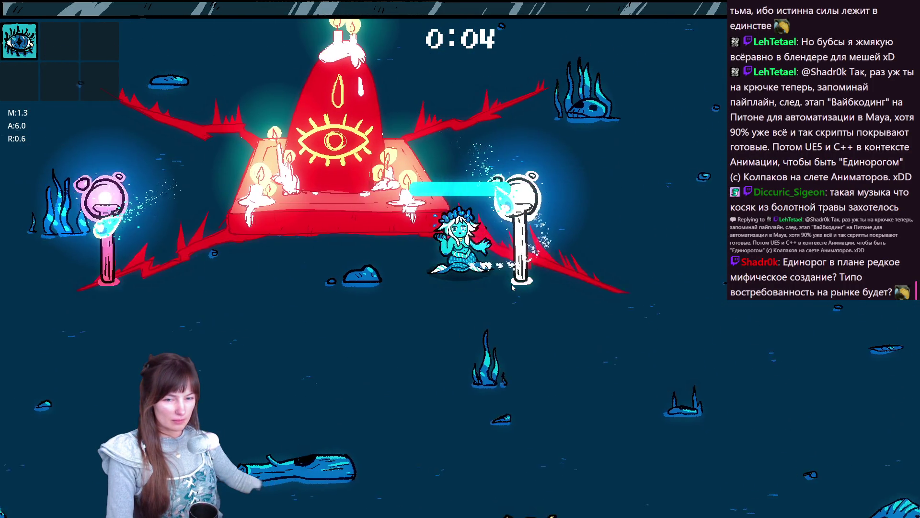
{"action": "key", "text": "a"}
{"action": "key", "text": "w"}
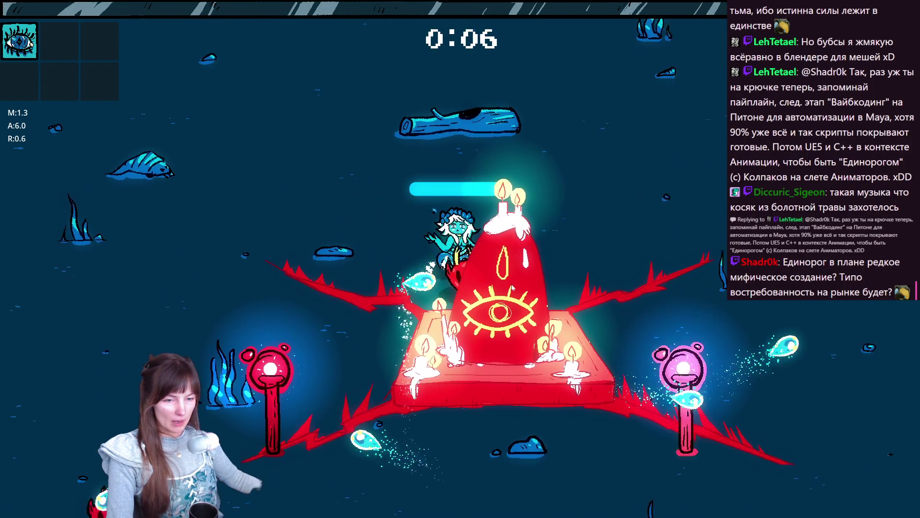
{"action": "key", "text": "d"}
{"action": "key", "text": "s"}
{"action": "key", "text": "a"}
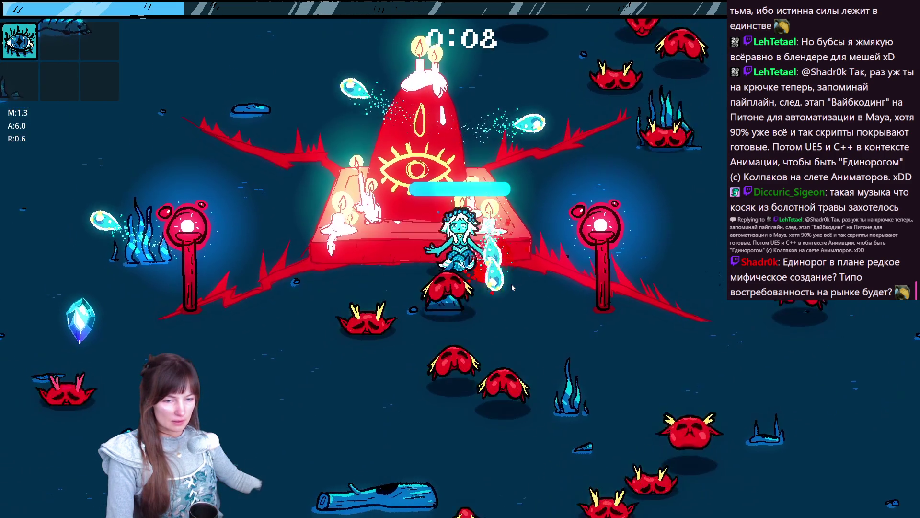
Step: Keep circling the altar and take the +100% area upgrade
{"action": "key", "text": "s"}
{"action": "key", "text": "a"}
{"action": "key", "text": "w"}
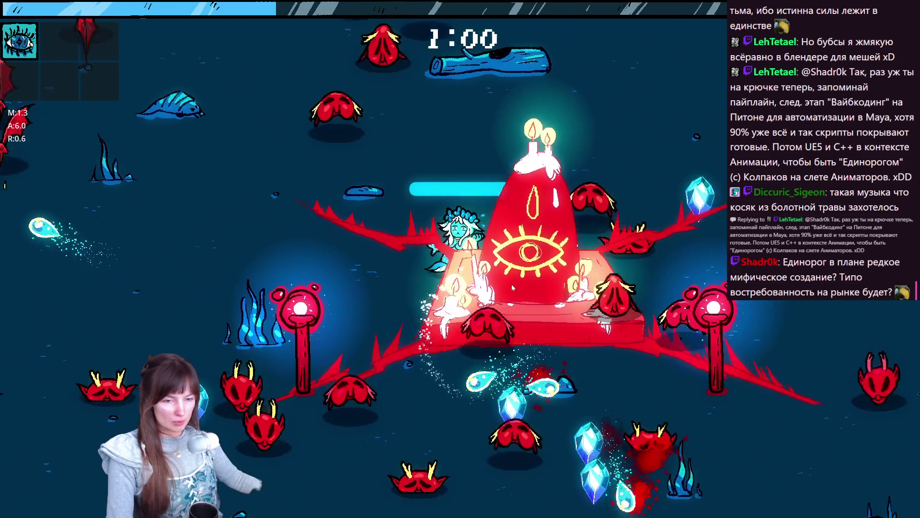
{"action": "key", "text": "d"}
{"action": "key", "text": "a"}
{"action": "key", "text": "s"}
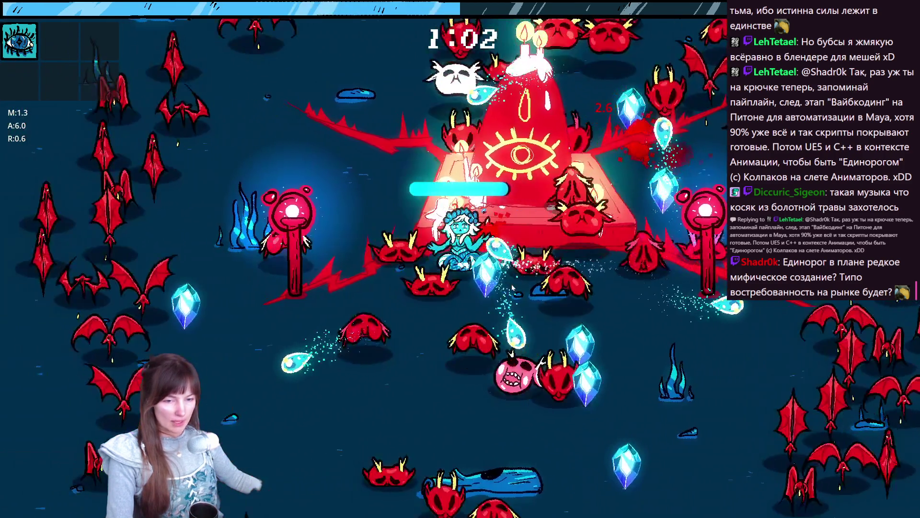
{"action": "key", "text": "a"}
{"action": "key", "text": "w"}
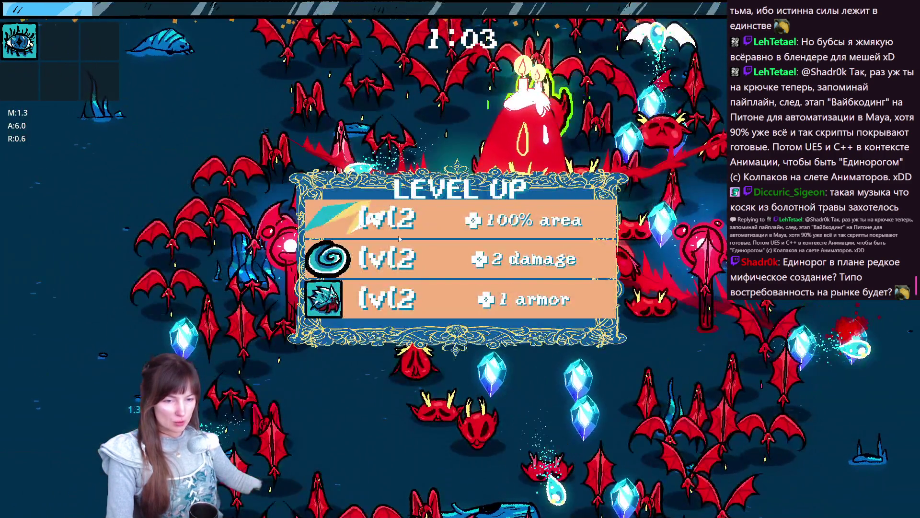
{"action": "left_click", "coordinate": [399, 236]}
Step: Dodge the bats and take the +15 movement speed and +1 projectile upgrades
{"action": "key", "text": "a"}
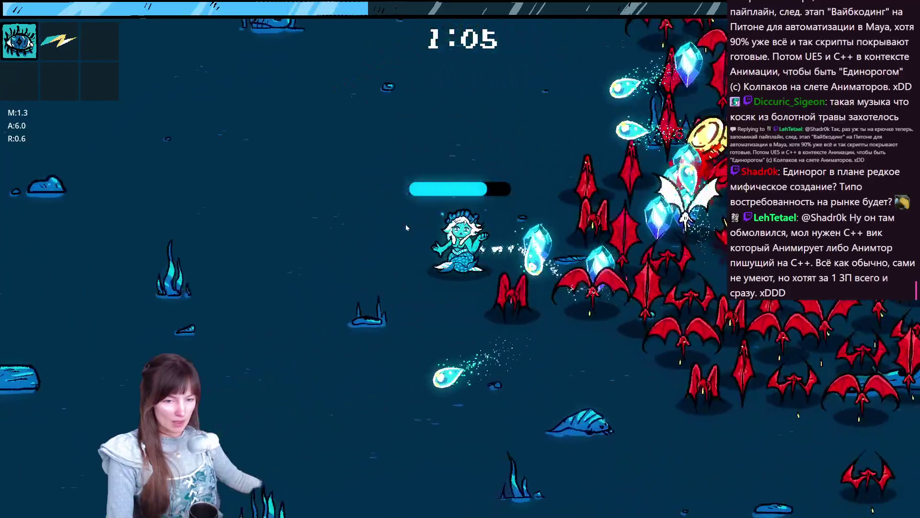
{"action": "key", "text": "d"}
{"action": "key", "text": "s"}
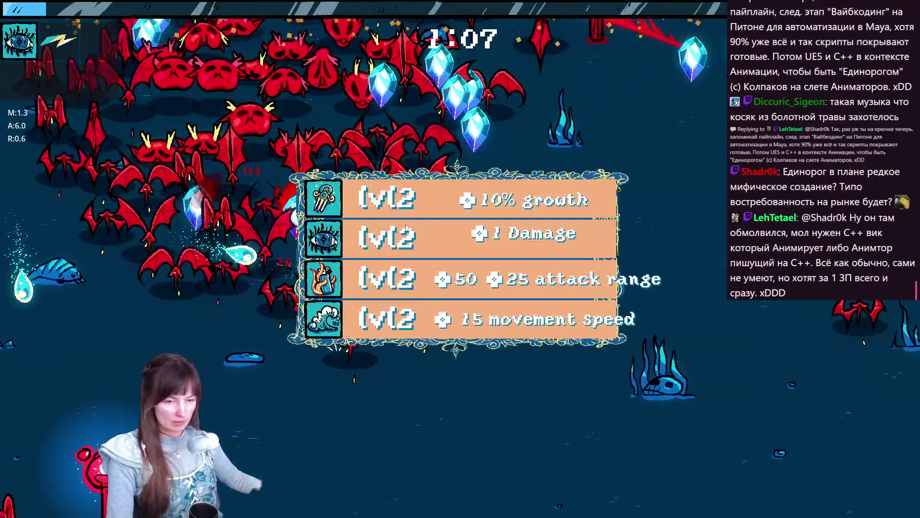
{"action": "left_click", "coordinate": [406, 317]}
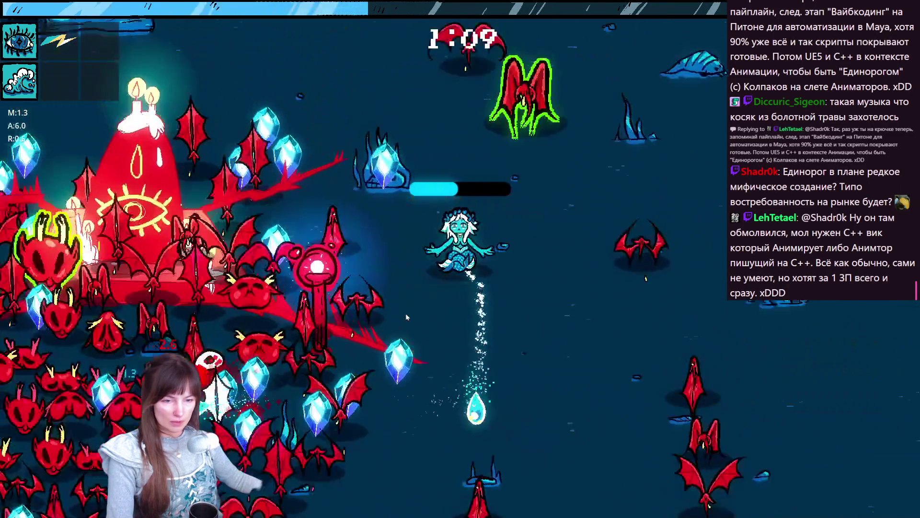
{"action": "key", "text": "a"}
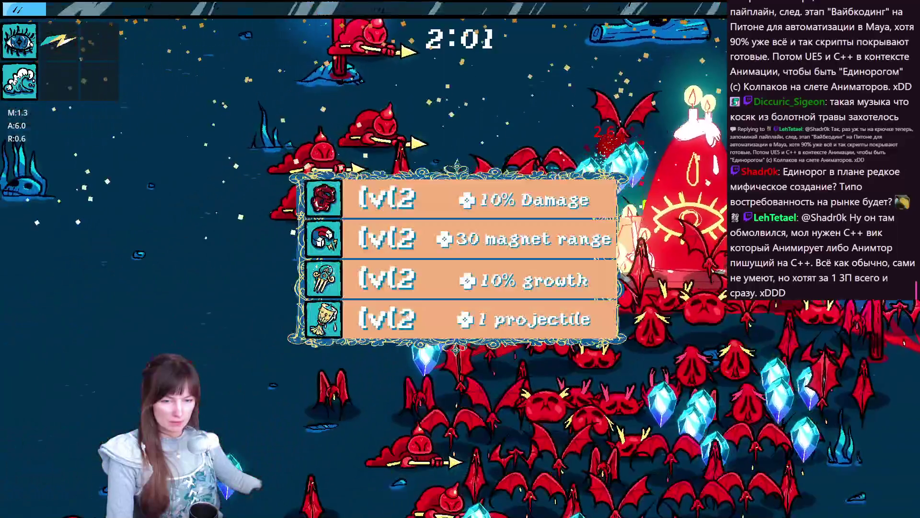
{"action": "left_click", "coordinate": [407, 315]}
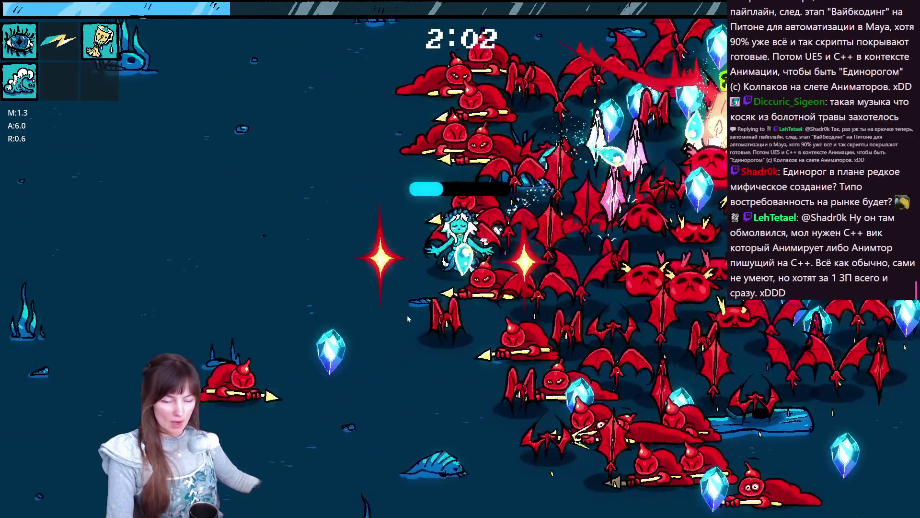
Step: Move away from the shrine, take the +30 magnet range upgrade, and swim up-right
{"action": "key", "text": "s"}
{"action": "key", "text": "d"}
{"action": "key", "text": "s"}
{"action": "key", "text": "d"}
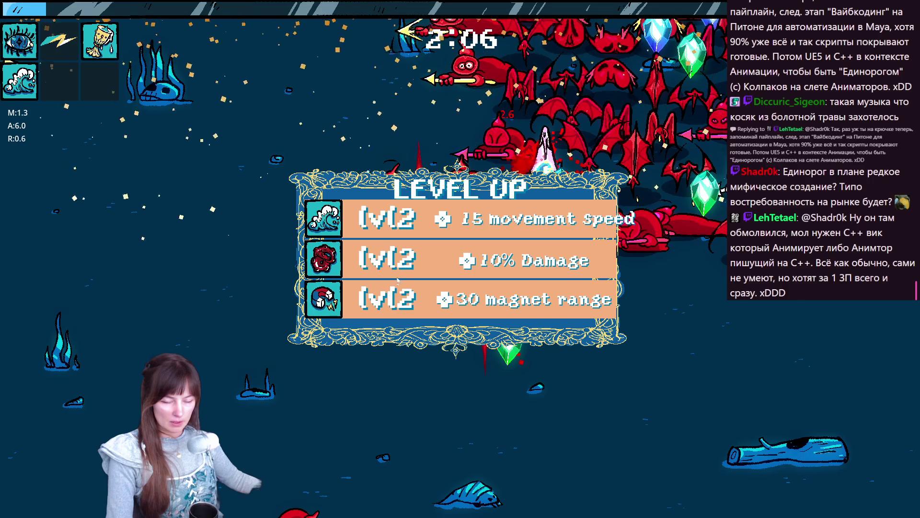
{"action": "left_click", "coordinate": [397, 281]}
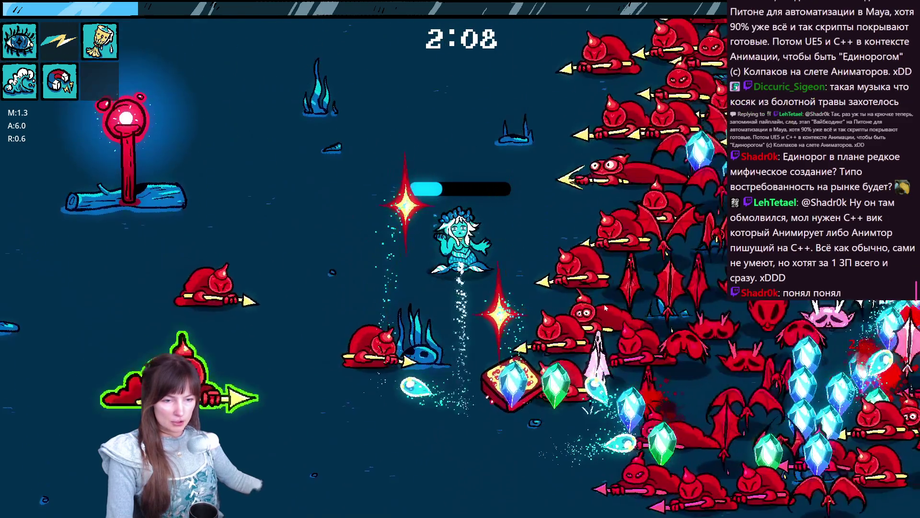
{"action": "key", "text": "w"}
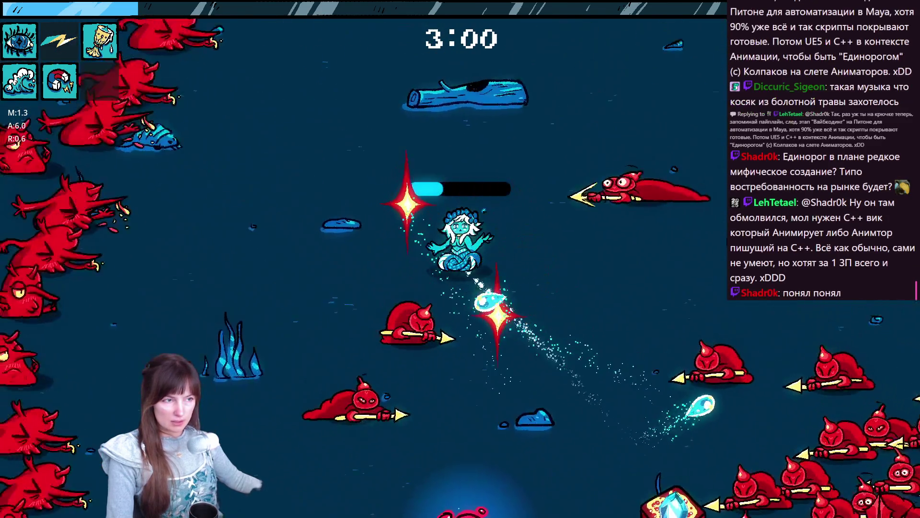
{"action": "key", "text": "w"}
{"action": "key", "text": "d"}
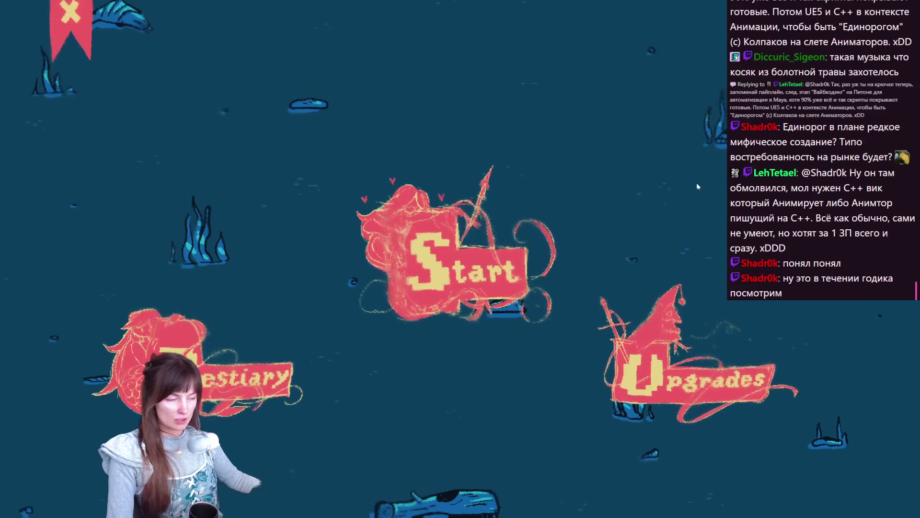
Step: Quit the mermaid_survivor test run via the X banner, returning to the demon_altar scene
{"action": "left_click", "coordinate": [61, 16]}
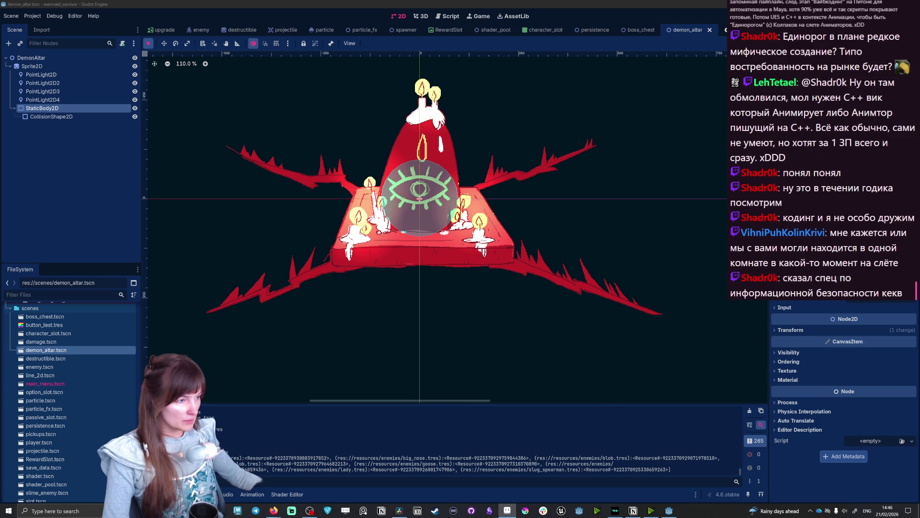
{"action": "key", "text": "alt+Tab"}
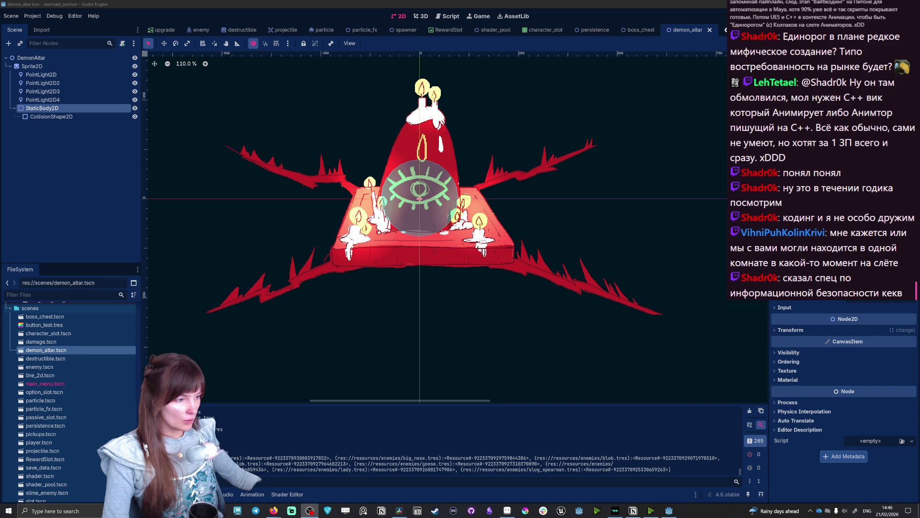
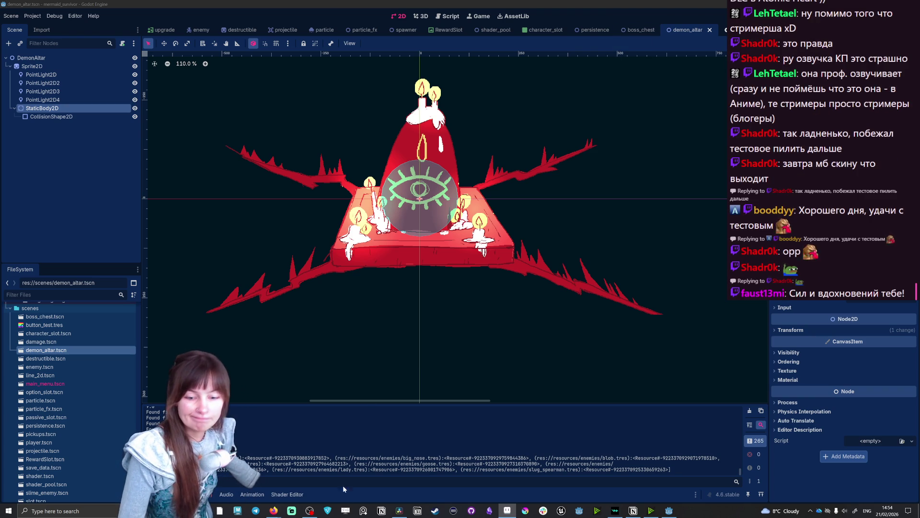
Step: Leave Godot and bring up the Discord window from the hidden tray icons
{"action": "left_click", "coordinate": [273, 511]}
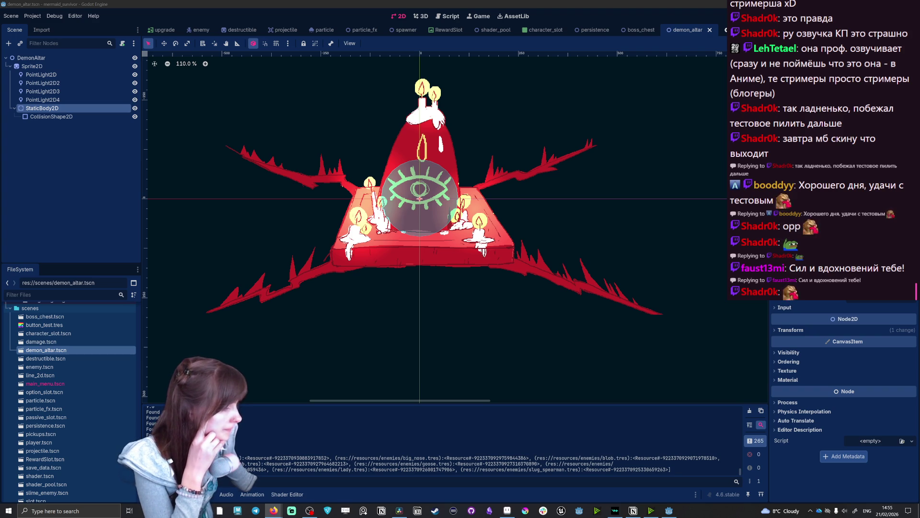
{"action": "left_click", "coordinate": [810, 511]}
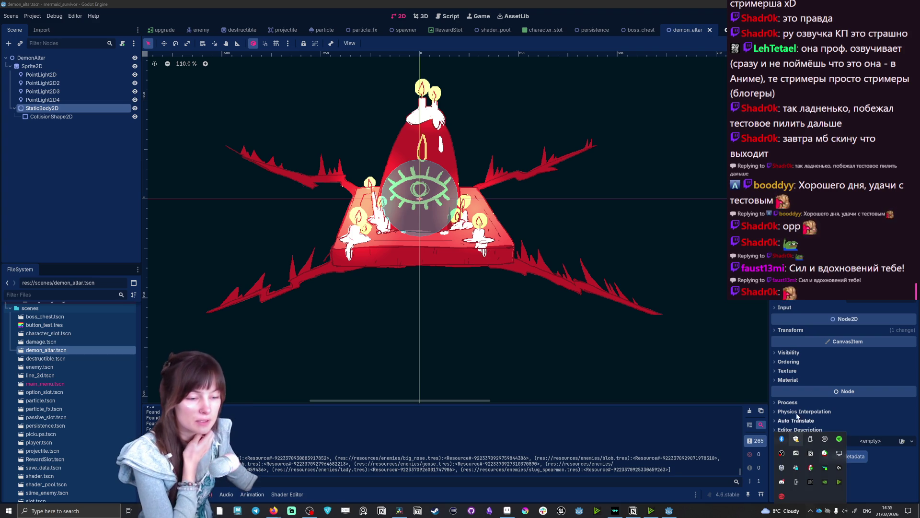
{"action": "left_click", "coordinate": [782, 482]}
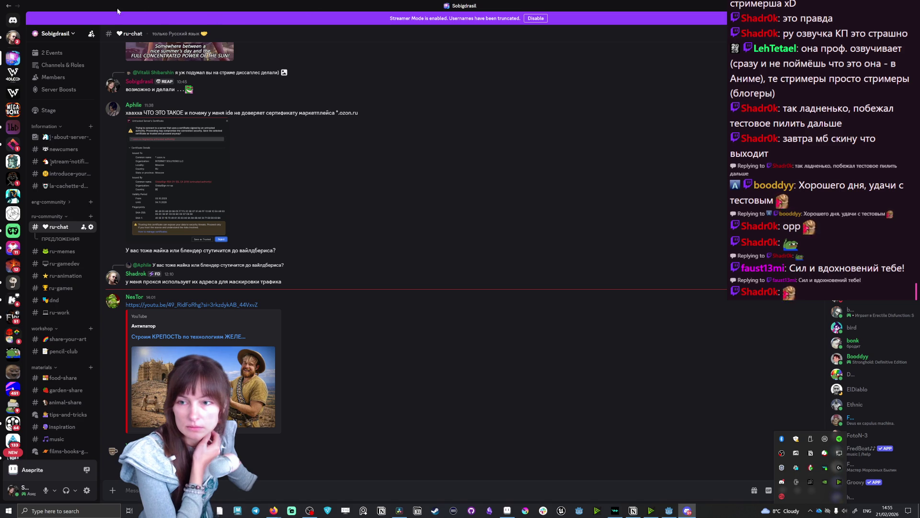
Step: View the #stream-notifies channel, then return to the Godot editor
{"action": "left_click", "coordinate": [65, 161]}
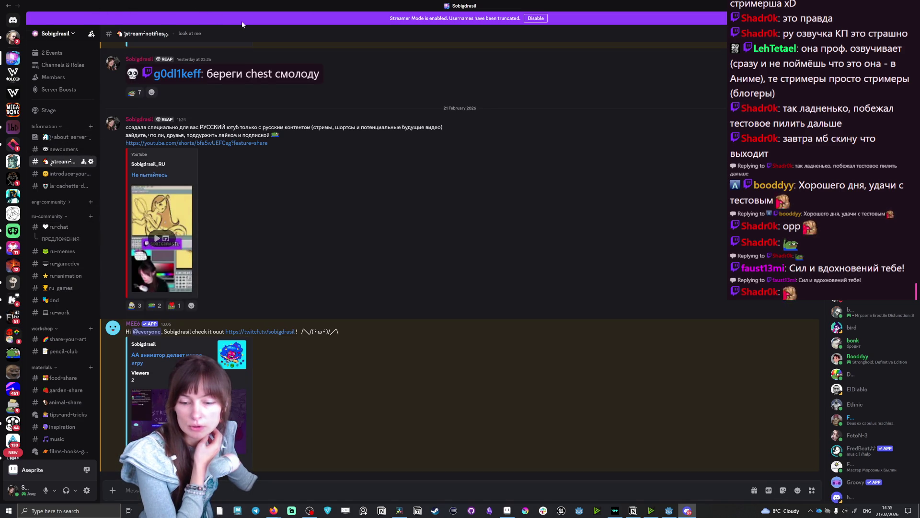
{"action": "key", "text": "alt+Tab"}
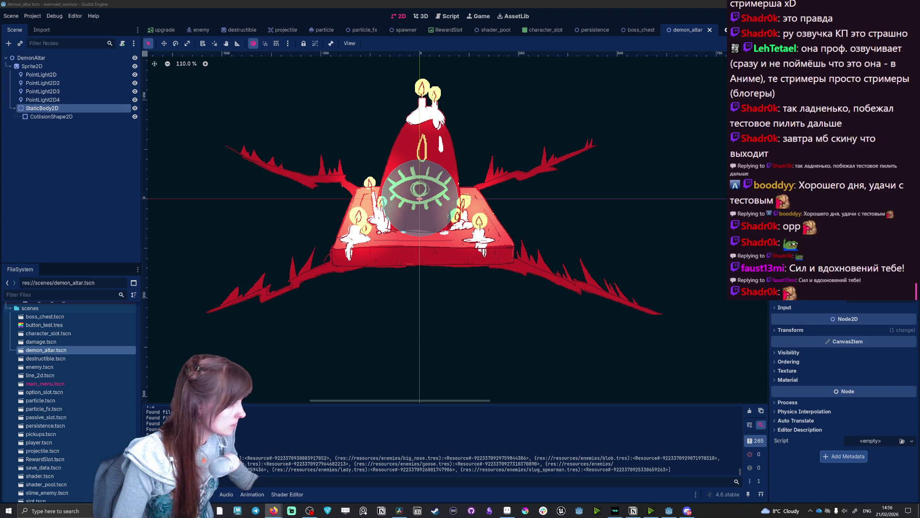
{"action": "key", "text": "alt+Tab"}
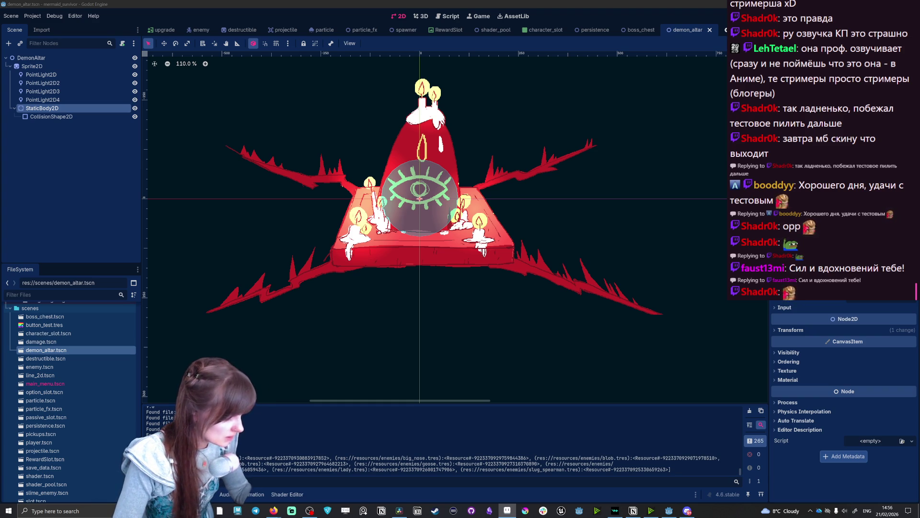
{"action": "key", "text": "alt+Tab"}
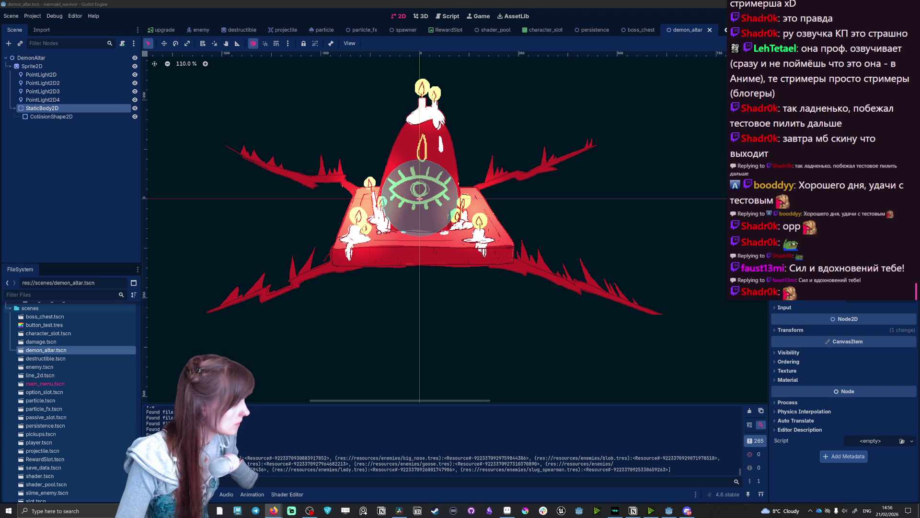
{"action": "key", "text": "alt+Tab"}
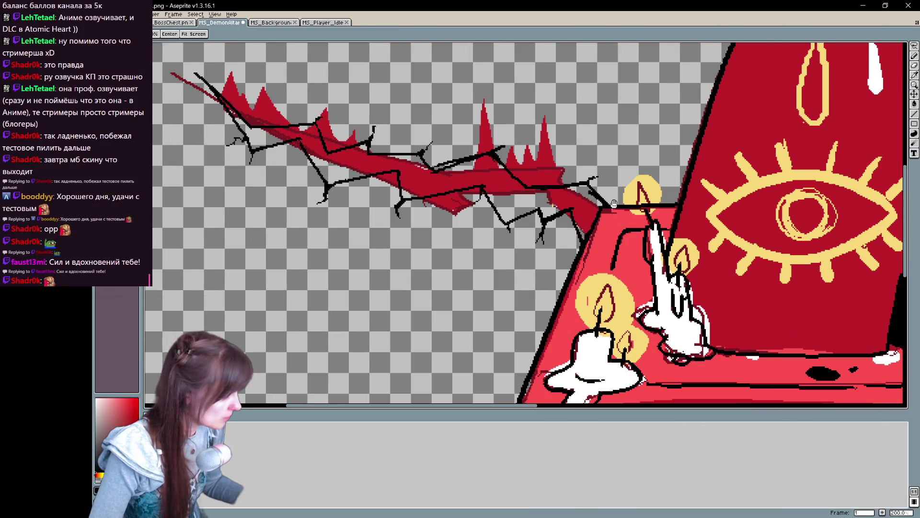
Step: Thicken the black crack line near the altar and erase its stray upper-left end
{"action": "left_click_drag", "start_coordinate": [562, 247], "coordinate": [584, 288]}
{"action": "mouse_move", "coordinate": [426, 238]}
{"action": "left_mouse_down"}
{"action": "mouse_move", "coordinate": [501, 224]}
{"action": "mouse_move", "coordinate": [482, 200]}
{"action": "mouse_move", "coordinate": [368, 186]}
{"action": "mouse_move", "coordinate": [338, 161]}
{"action": "mouse_move", "coordinate": [349, 151]}
{"action": "mouse_move", "coordinate": [272, 167]}
{"action": "mouse_move", "coordinate": [250, 140]}
{"action": "left_mouse_up"}
{"action": "key", "text": "e"}
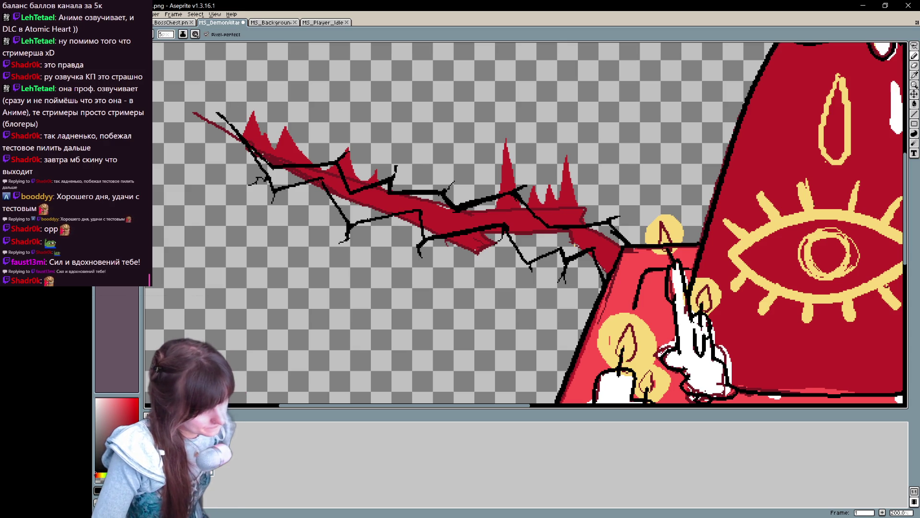
{"action": "left_click_drag", "start_coordinate": [216, 113], "coordinate": [235, 125]}
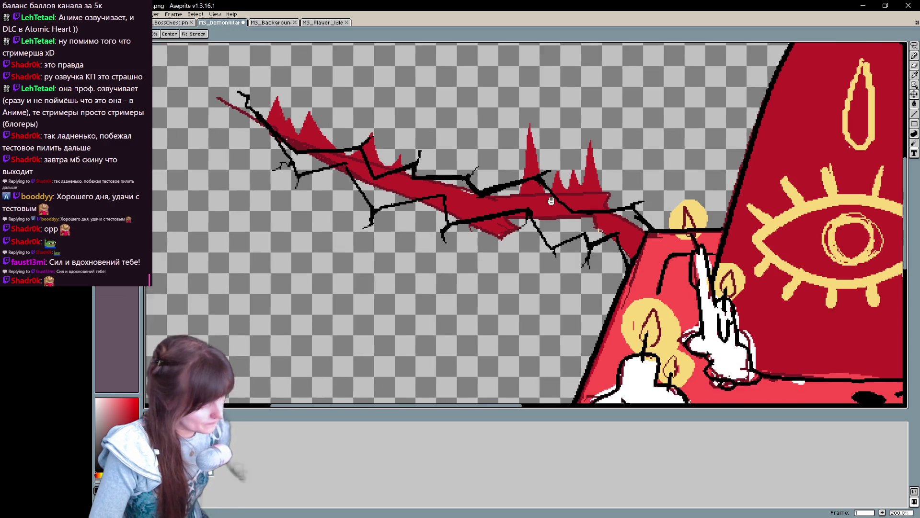
Step: Thicken the diagonal crack branches on the left and extend one down to the altar edge
{"action": "left_click_drag", "start_coordinate": [291, 190], "coordinate": [363, 143]}
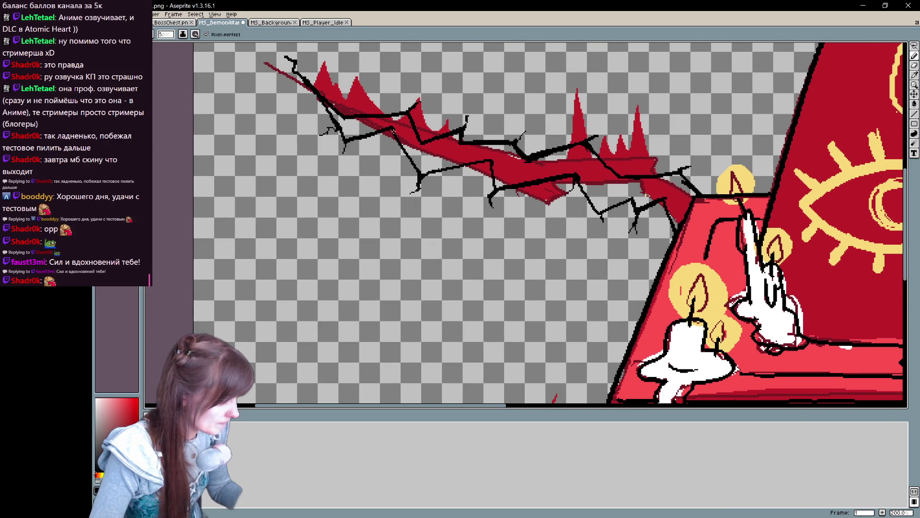
{"action": "scroll", "coordinate": [311, 273], "scroll_direction": "down", "scroll_amount": 2}
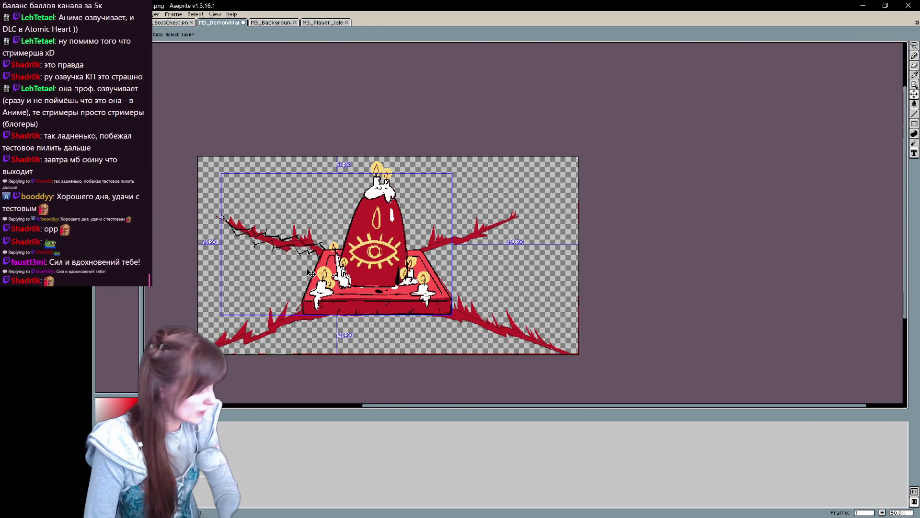
{"action": "scroll", "coordinate": [311, 273], "scroll_direction": "up", "scroll_amount": 1}
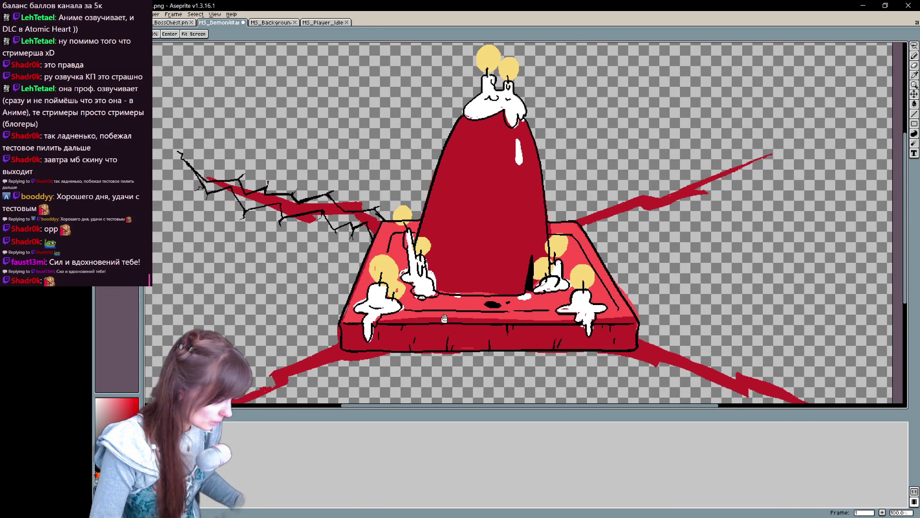
{"action": "mouse_move", "coordinate": [511, 317]}
{"action": "left_mouse_down"}
{"action": "mouse_move", "coordinate": [516, 325]}
{"action": "mouse_move", "coordinate": [413, 337]}
{"action": "left_mouse_up"}
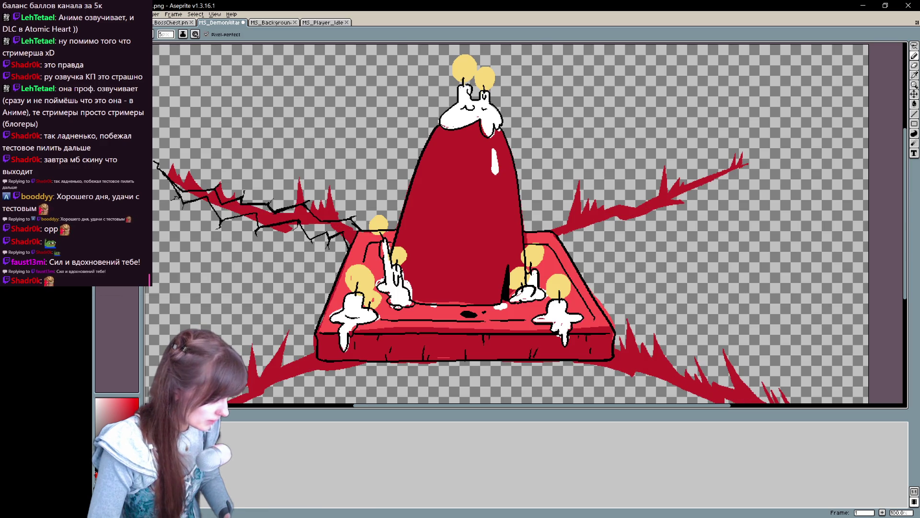
{"action": "left_click_drag", "start_coordinate": [358, 304], "coordinate": [426, 300]}
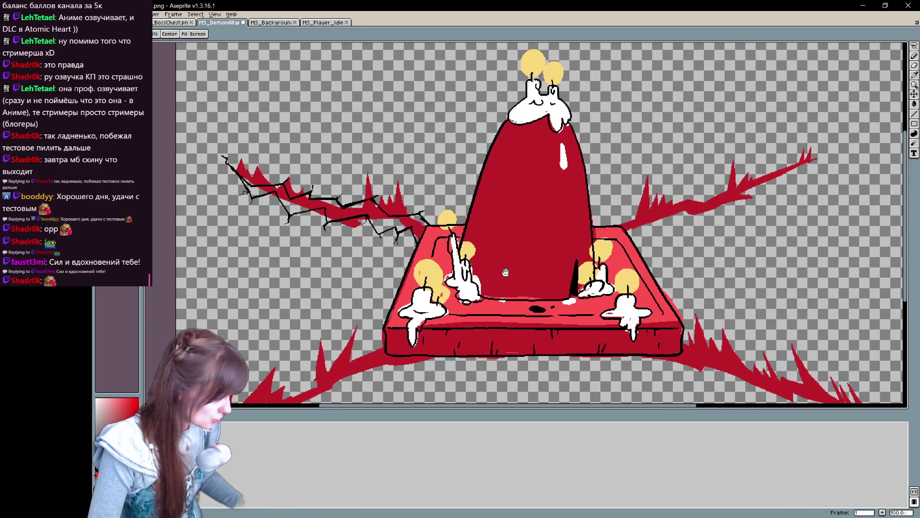
{"action": "left_click_drag", "start_coordinate": [403, 340], "coordinate": [370, 344]}
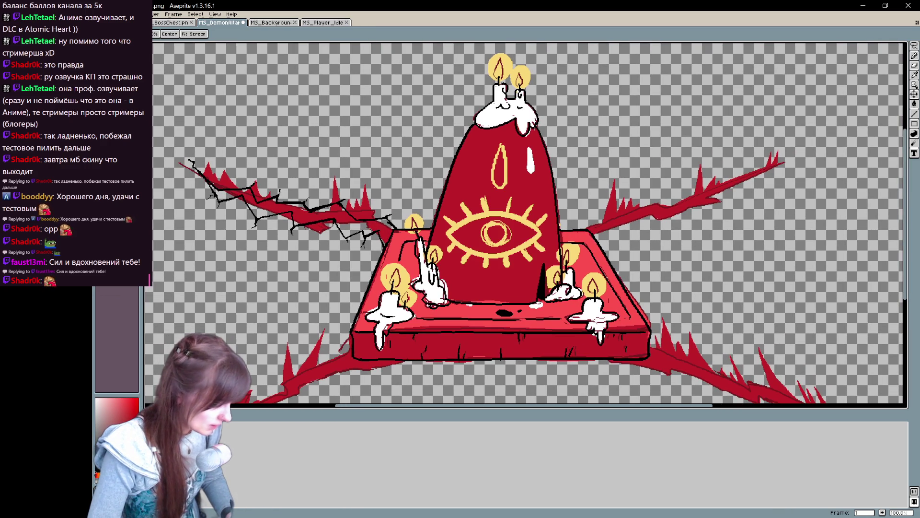
{"action": "left_click_drag", "start_coordinate": [274, 207], "coordinate": [325, 239]}
{"action": "key", "text": "v"}
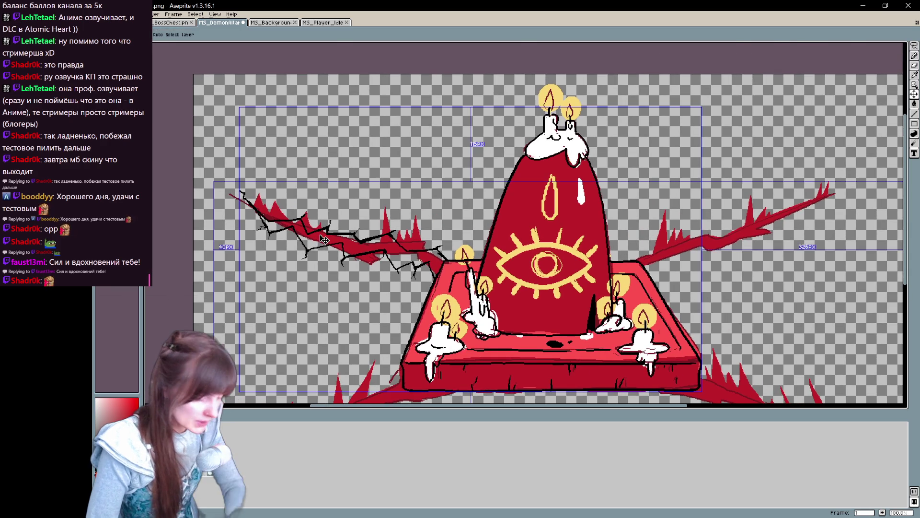
{"action": "scroll", "coordinate": [324, 238], "scroll_direction": "up", "scroll_amount": 1}
{"action": "key", "text": "b"}
{"action": "mouse_move", "coordinate": [467, 243]}
{"action": "left_mouse_down"}
{"action": "mouse_move", "coordinate": [495, 259]}
{"action": "mouse_move", "coordinate": [547, 262]}
{"action": "left_mouse_up"}
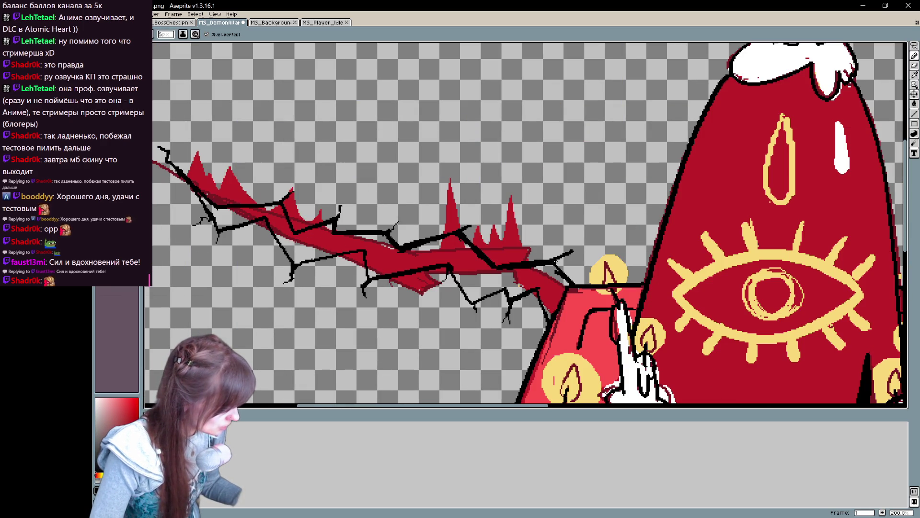
{"action": "left_click_drag", "start_coordinate": [451, 268], "coordinate": [471, 302]}
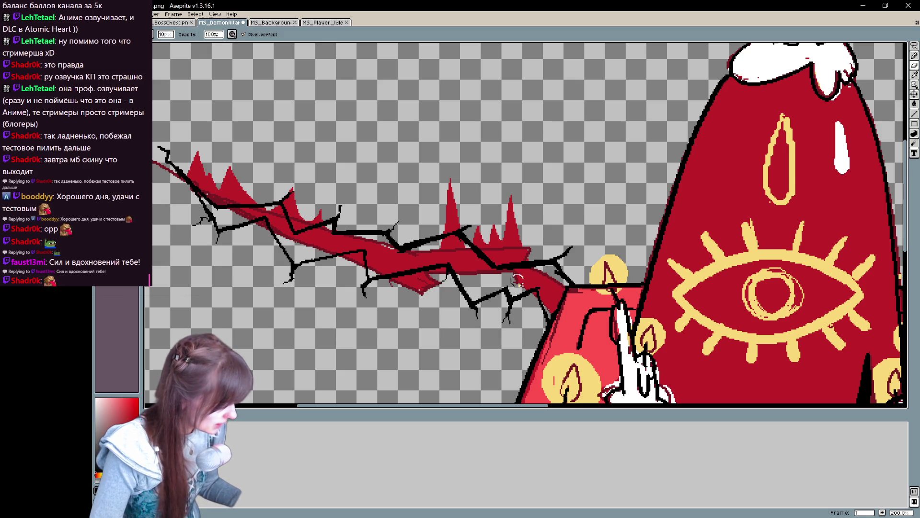
{"action": "left_click_drag", "start_coordinate": [536, 297], "coordinate": [547, 312]}
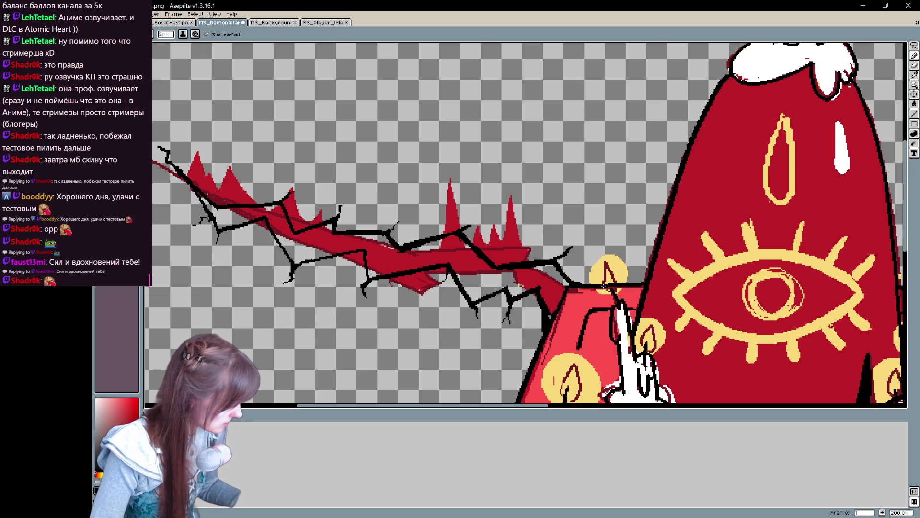
{"action": "scroll", "coordinate": [604, 286], "scroll_direction": "left", "scroll_amount": 5}
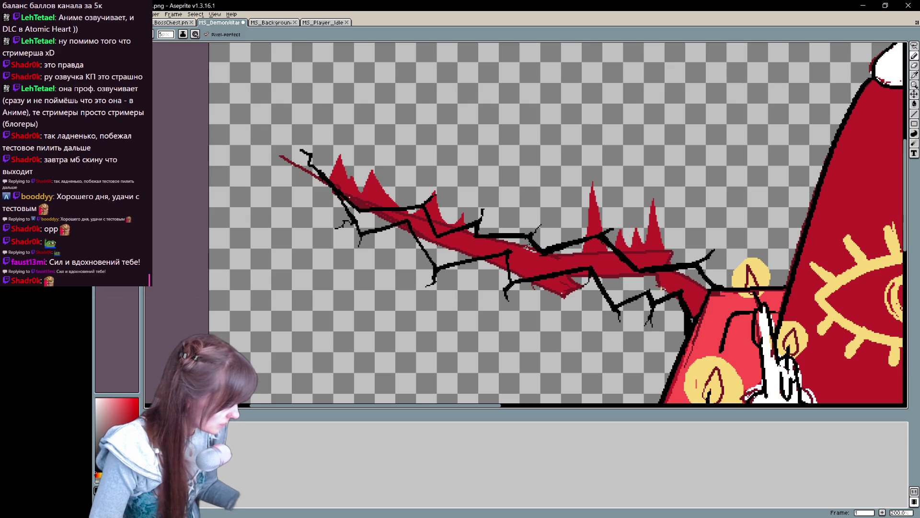
Step: Undo a bad stroke on the left crack and review its upper part near the eye symbol
{"action": "key", "text": "e"}
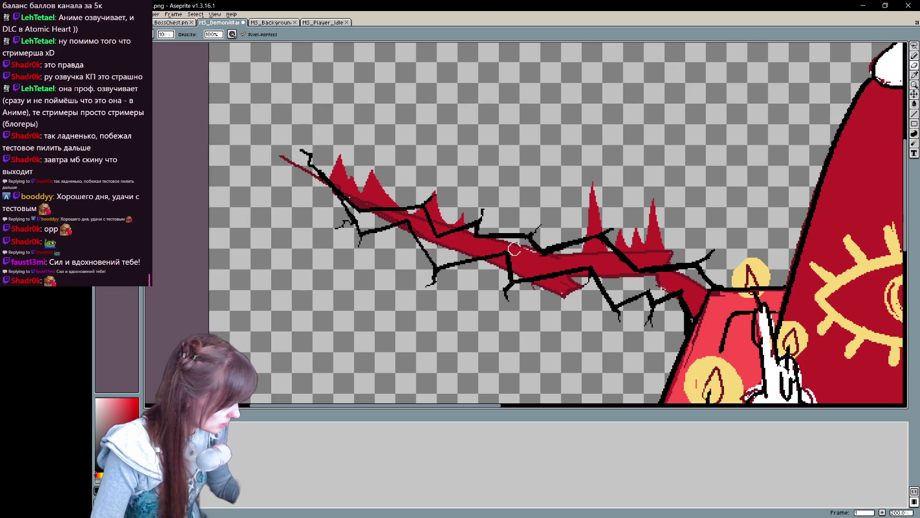
{"action": "key", "text": "b"}
{"action": "left_click_drag", "start_coordinate": [511, 278], "coordinate": [509, 253]}
{"action": "key", "text": "ctrl+z"}
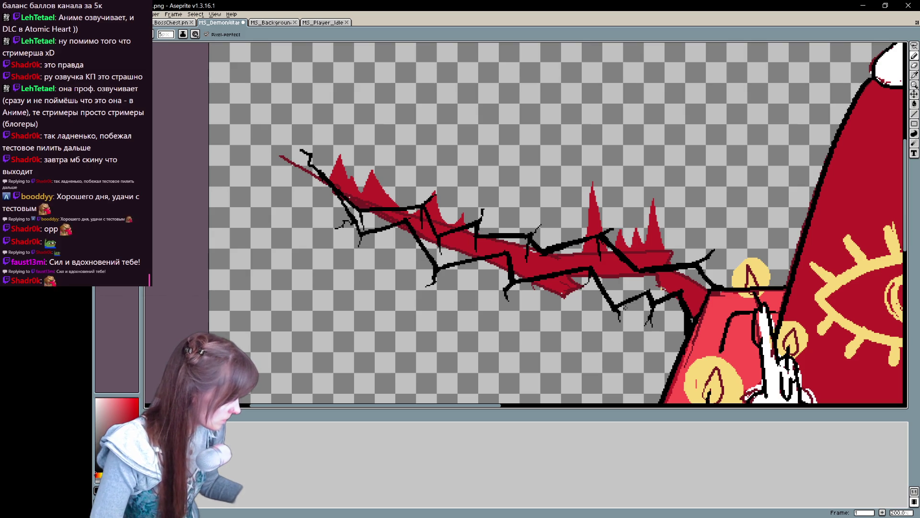
{"action": "left_click_drag", "start_coordinate": [702, 321], "coordinate": [550, 297]}
{"action": "key", "text": "e"}
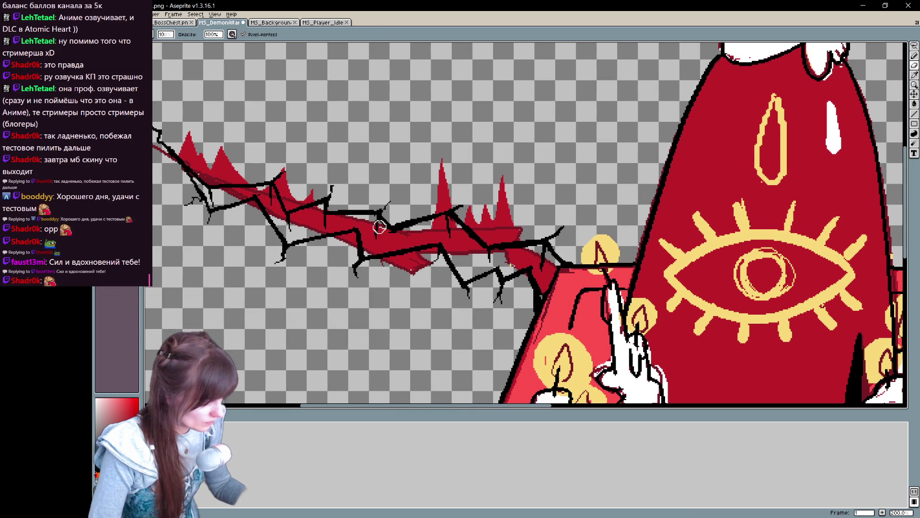
{"action": "mouse_move", "coordinate": [237, 196]}
{"action": "left_mouse_down"}
{"action": "mouse_move", "coordinate": [336, 196]}
{"action": "mouse_move", "coordinate": [551, 297]}
{"action": "left_mouse_up"}
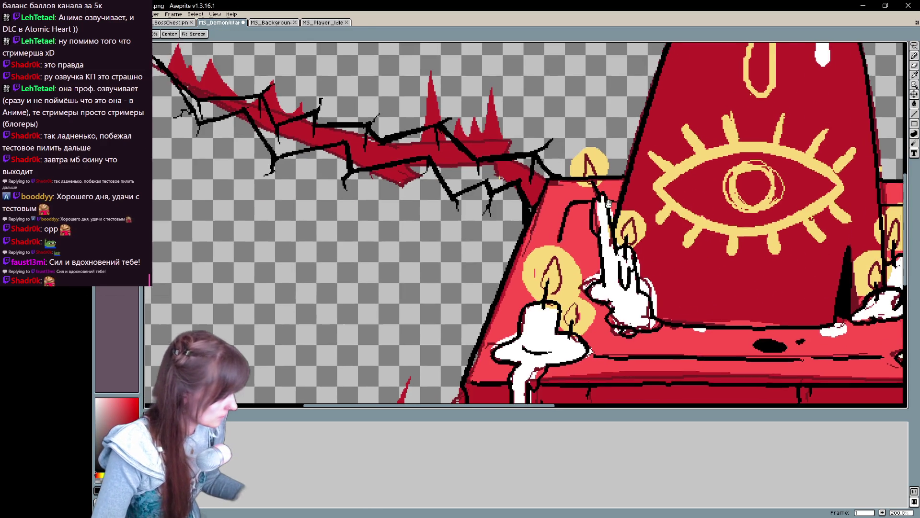
{"action": "left_click_drag", "start_coordinate": [614, 329], "coordinate": [606, 197]}
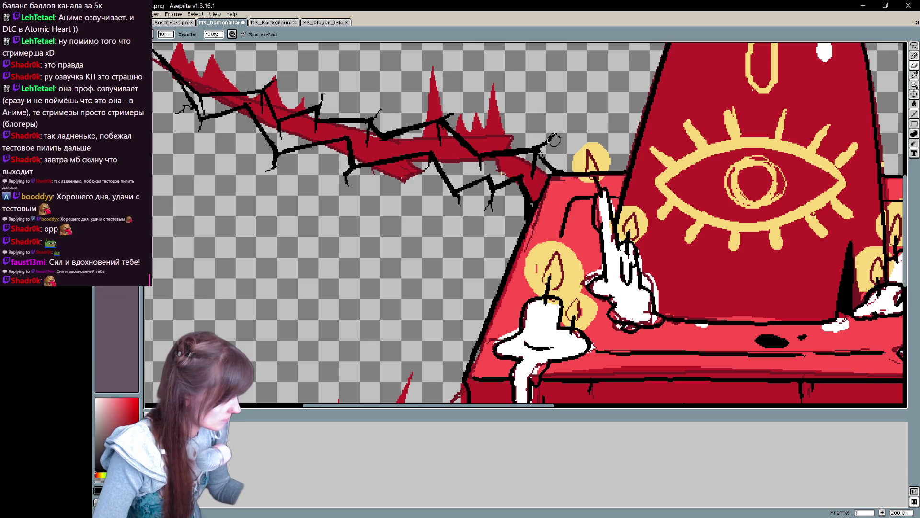
Step: Continue along the crack's far end and hide the yellow eye and flame details
{"action": "key", "text": "e"}
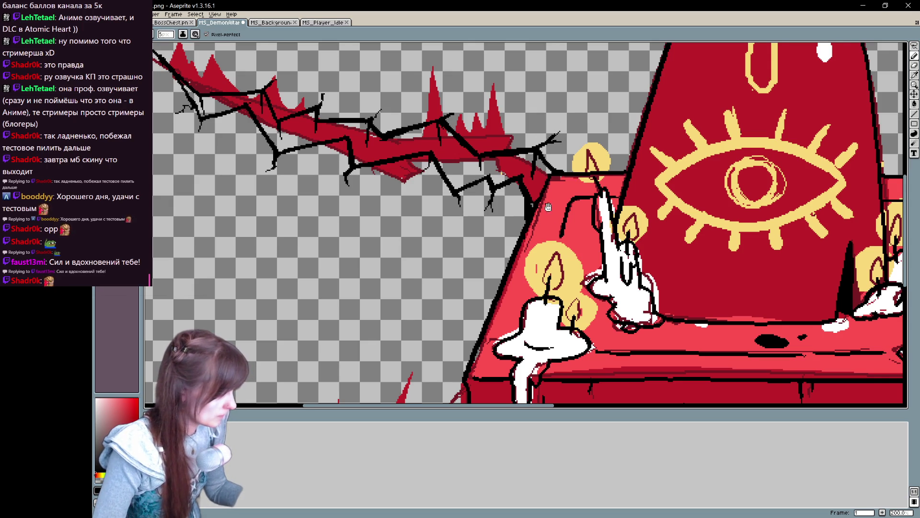
{"action": "left_click_drag", "start_coordinate": [548, 207], "coordinate": [538, 235]}
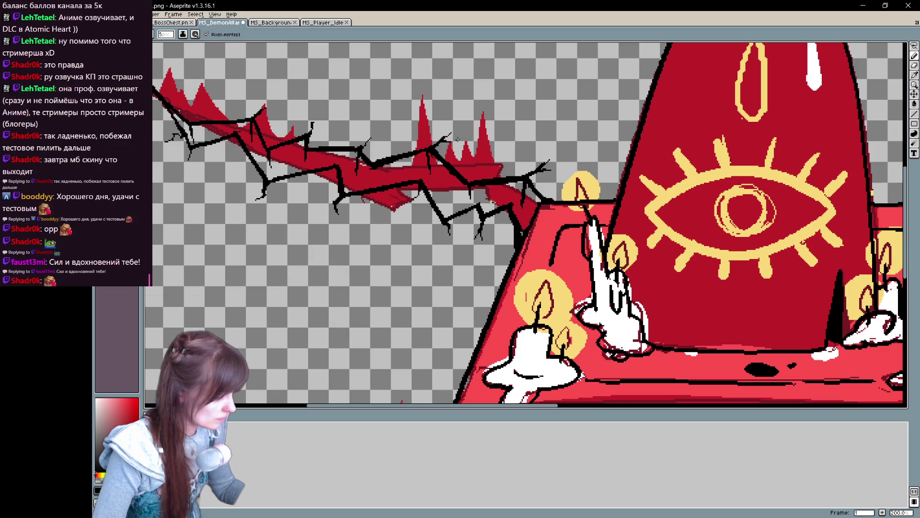
{"action": "left_click_drag", "start_coordinate": [366, 148], "coordinate": [552, 168]}
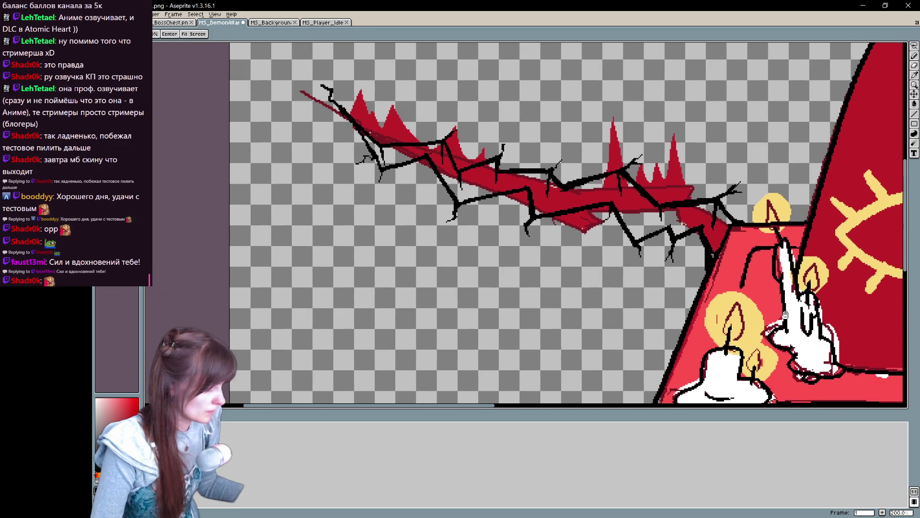
{"action": "key", "text": "b"}
{"action": "key", "text": "e"}
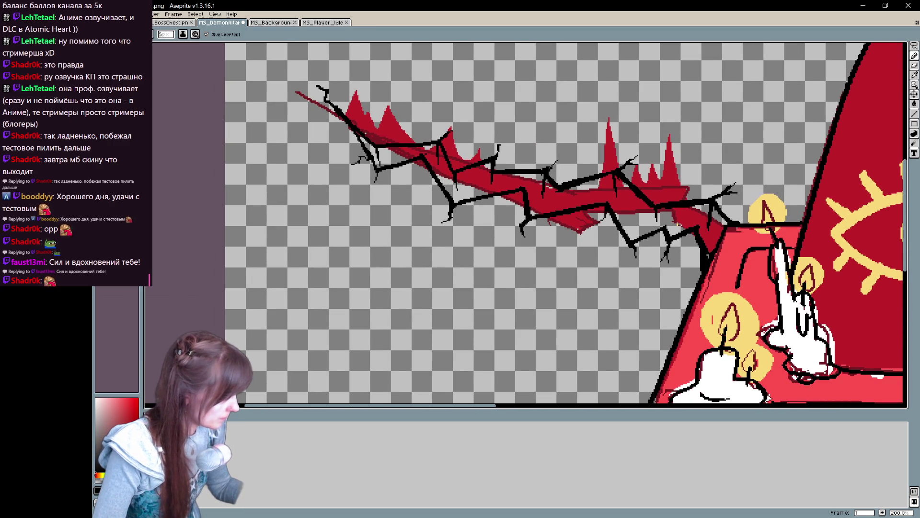
{"action": "mouse_move", "coordinate": [602, 132]}
{"action": "left_mouse_down"}
{"action": "mouse_move", "coordinate": [497, 139]}
{"action": "mouse_move", "coordinate": [480, 168]}
{"action": "left_mouse_up"}
{"action": "key", "text": "ctrl+z"}
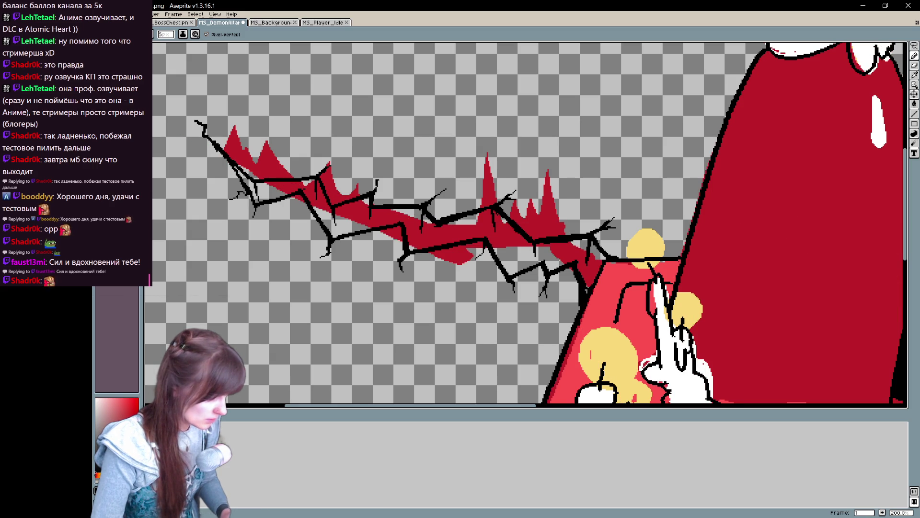
{"action": "key", "text": "m"}
{"action": "mouse_move", "coordinate": [587, 298]}
{"action": "left_mouse_down"}
{"action": "mouse_move", "coordinate": [581, 316]}
{"action": "mouse_move", "coordinate": [599, 277]}
{"action": "mouse_move", "coordinate": [396, 126]}
{"action": "mouse_move", "coordinate": [578, 319]}
{"action": "left_mouse_up"}
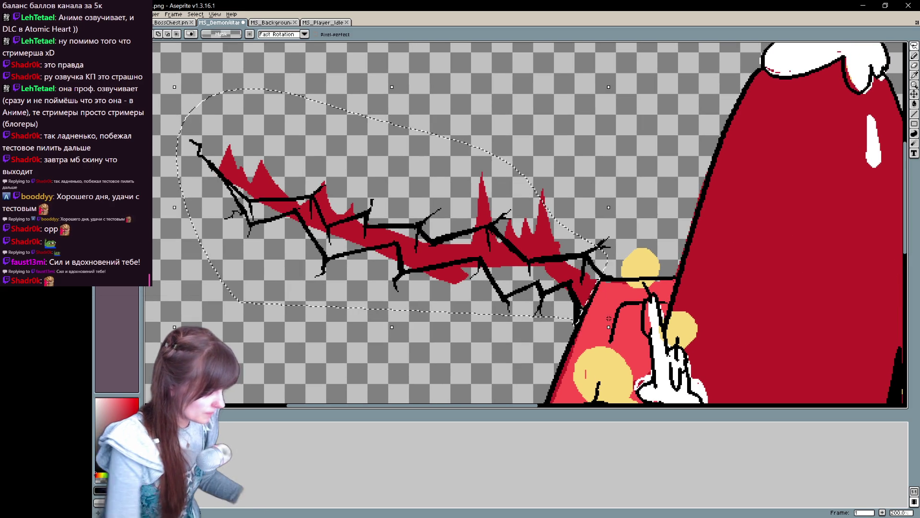
Step: Undo an accidental clear of the red spikes and return to the MS_DemonAltar sprite
{"action": "key", "text": "Delete"}
{"action": "key", "text": "ctrl+z"}
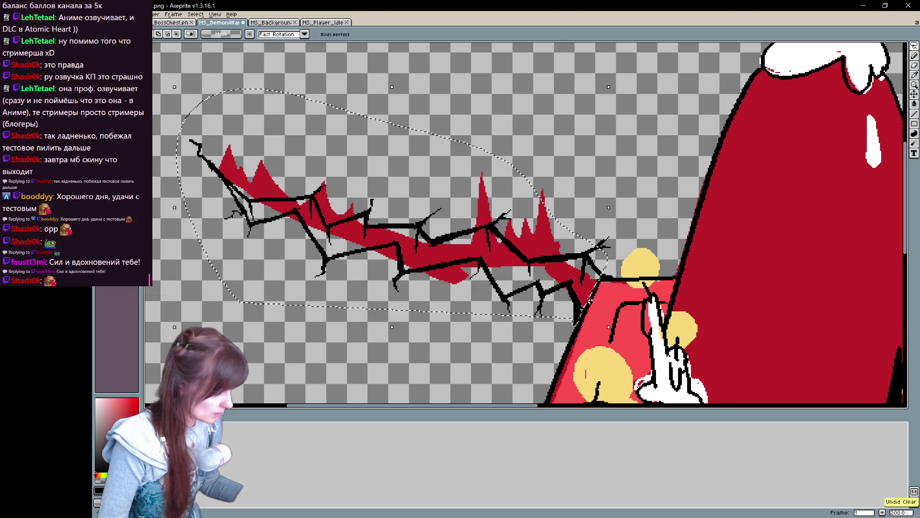
{"action": "key", "text": "F12"}
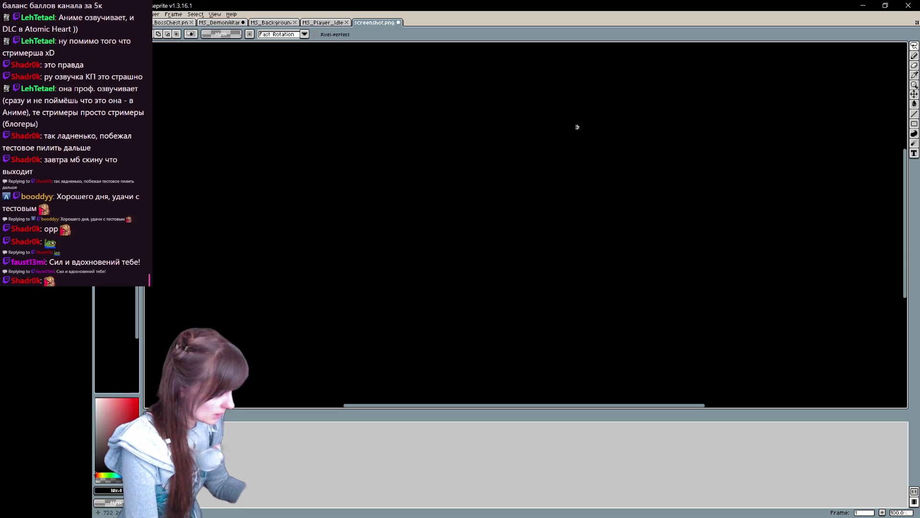
{"action": "key", "text": "ctrl+z"}
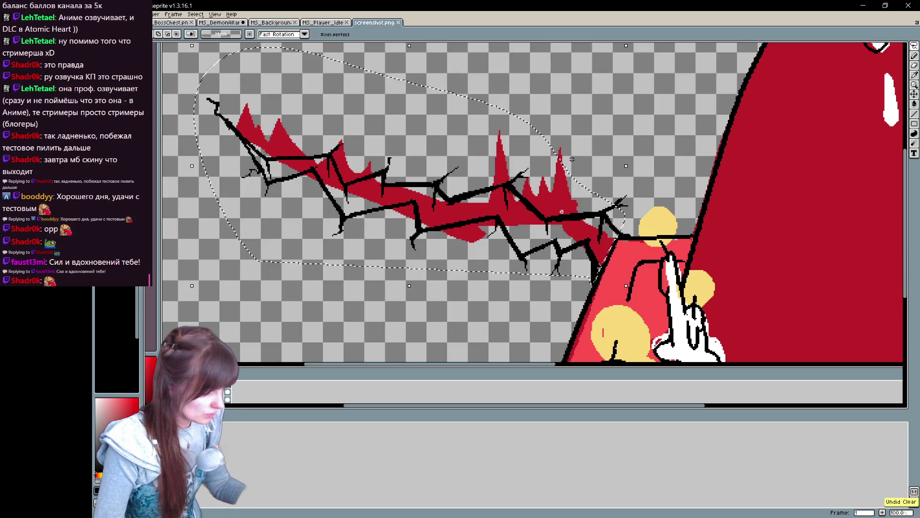
{"action": "left_click", "coordinate": [225, 23]}
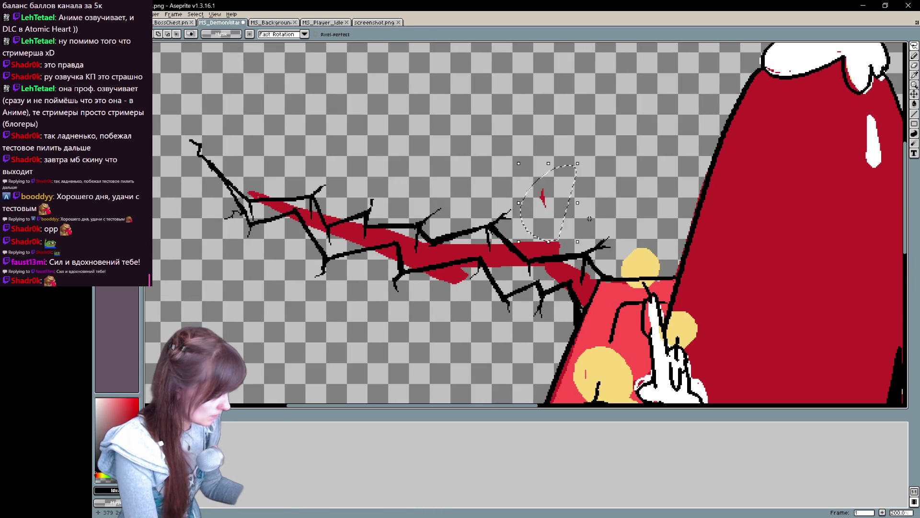
{"action": "left_click_drag", "start_coordinate": [599, 180], "coordinate": [624, 161]}
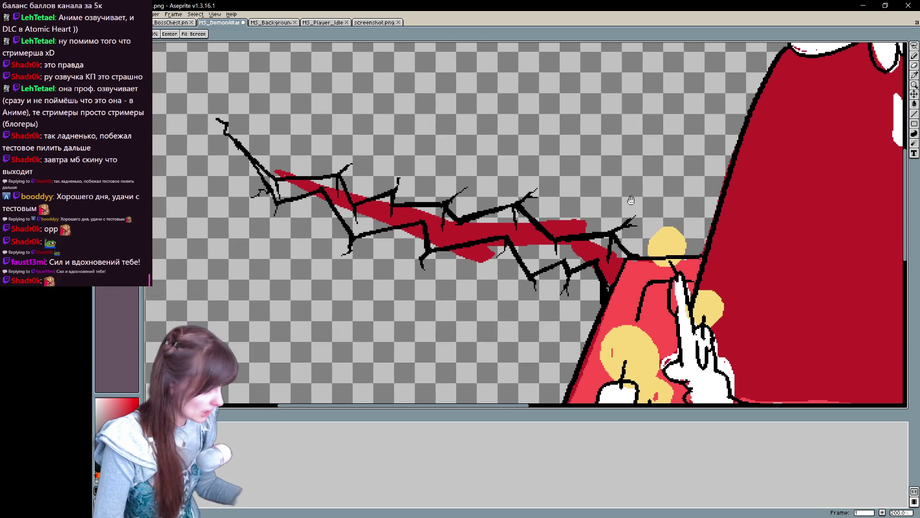
{"action": "key", "text": "ctrl+z"}
{"action": "key", "text": "ctrl+y"}
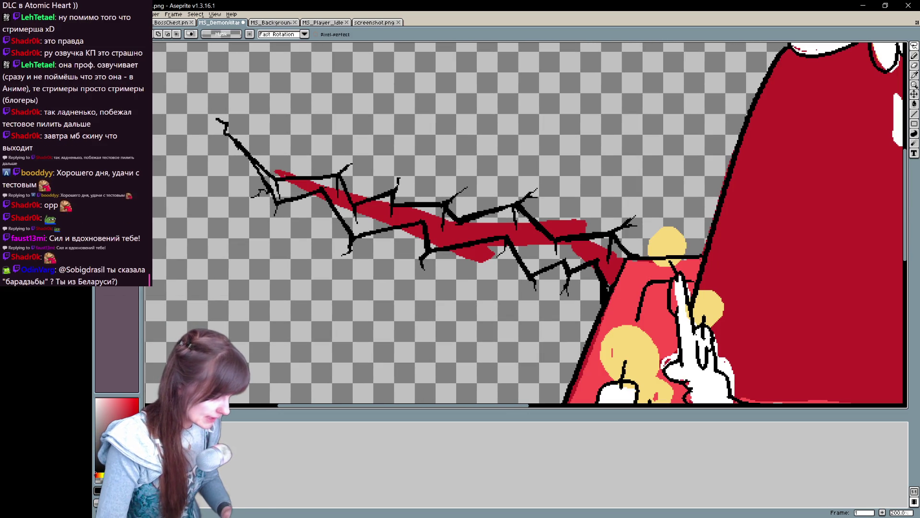
Step: Lasso the red band under the crack and delete it
{"action": "mouse_move", "coordinate": [623, 269]}
{"action": "left_mouse_down"}
{"action": "mouse_move", "coordinate": [226, 250]}
{"action": "mouse_move", "coordinate": [239, 259]}
{"action": "left_mouse_up"}
{"action": "key", "text": "Delete"}
{"action": "key", "text": "space"}
{"action": "left_click_drag", "start_coordinate": [703, 285], "coordinate": [722, 306]}
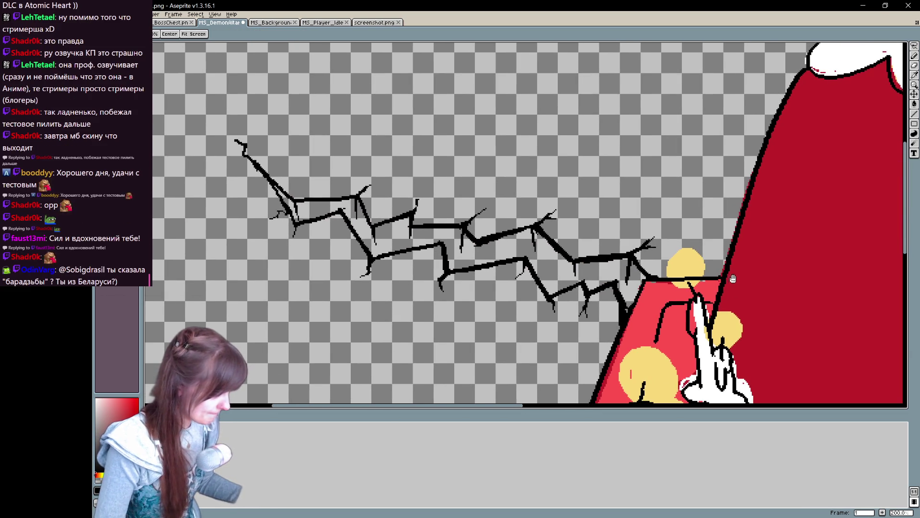
Step: Lasso the crack interior, bucket-fill it dark red, and deselect
{"action": "mouse_move", "coordinate": [650, 278]}
{"action": "left_mouse_down"}
{"action": "mouse_move", "coordinate": [628, 256]}
{"action": "mouse_move", "coordinate": [564, 251]}
{"action": "mouse_move", "coordinate": [512, 229]}
{"action": "mouse_move", "coordinate": [372, 225]}
{"action": "mouse_move", "coordinate": [332, 199]}
{"action": "mouse_move", "coordinate": [266, 178]}
{"action": "mouse_move", "coordinate": [300, 223]}
{"action": "mouse_move", "coordinate": [346, 221]}
{"action": "mouse_move", "coordinate": [415, 243]}
{"action": "mouse_move", "coordinate": [447, 242]}
{"action": "mouse_move", "coordinate": [448, 271]}
{"action": "mouse_move", "coordinate": [495, 264]}
{"action": "mouse_move", "coordinate": [581, 287]}
{"action": "mouse_move", "coordinate": [648, 281]}
{"action": "left_mouse_up"}
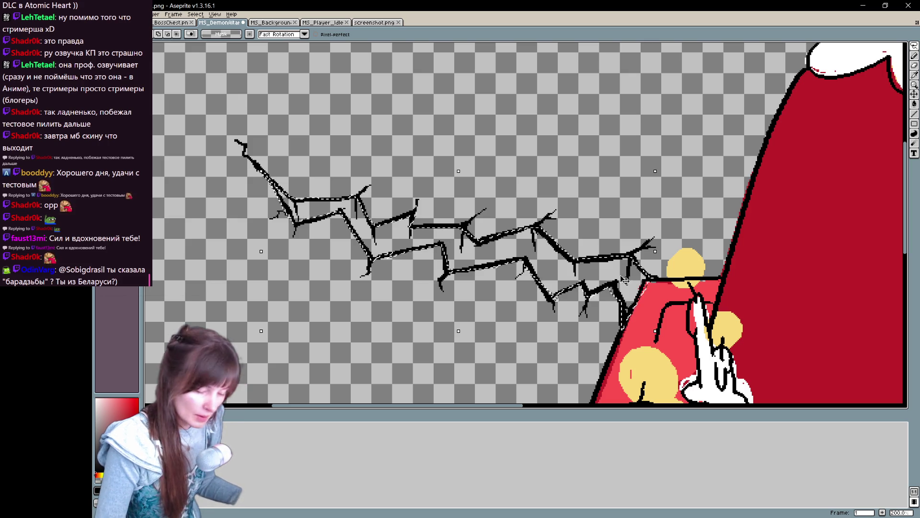
{"action": "key", "text": "g"}
{"action": "left_click", "coordinate": [480, 252]}
{"action": "key", "text": "ctrl+z"}
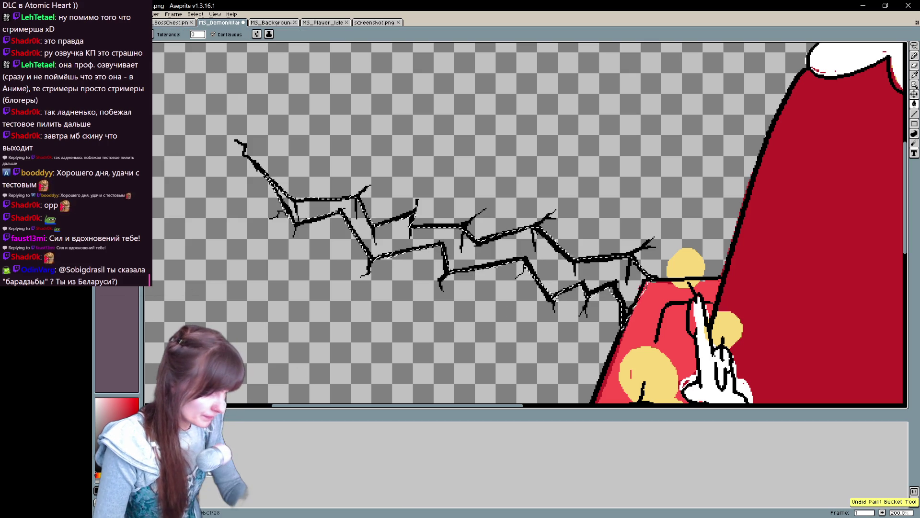
{"action": "left_click", "coordinate": [480, 251]}
{"action": "left_click_drag", "start_coordinate": [475, 294], "coordinate": [362, 286]}
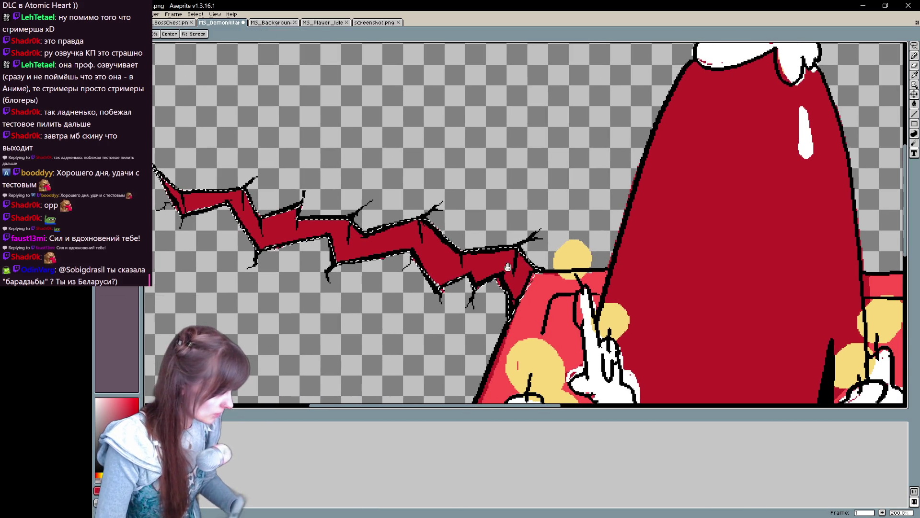
{"action": "left_click", "coordinate": [460, 240]}
{"action": "mouse_move", "coordinate": [477, 318]}
{"action": "left_mouse_down"}
{"action": "mouse_move", "coordinate": [357, 202]}
{"action": "mouse_move", "coordinate": [576, 402]}
{"action": "mouse_move", "coordinate": [480, 278]}
{"action": "mouse_move", "coordinate": [660, 311]}
{"action": "left_mouse_up"}
{"action": "key", "text": "ctrl+d"}
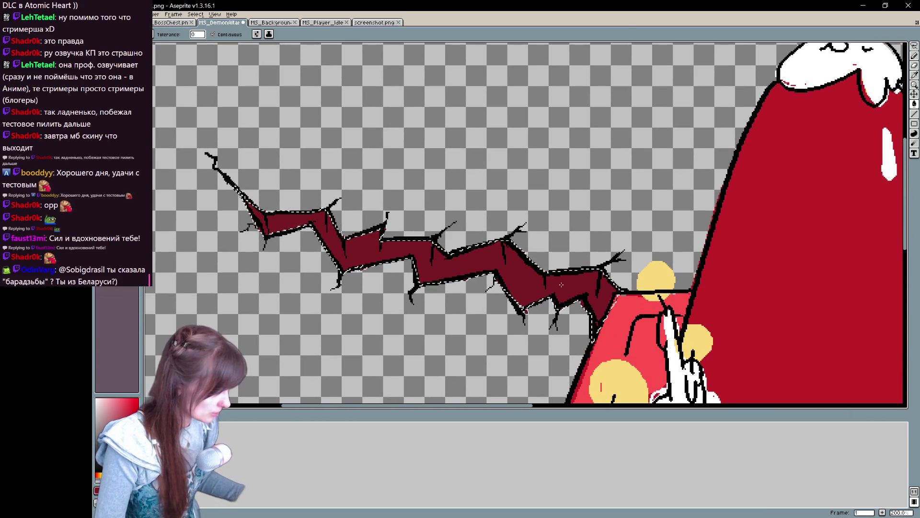
Step: Switch between Pencil and Eraser while panning to bring the whole altar figure into view
{"action": "key", "text": "b"}
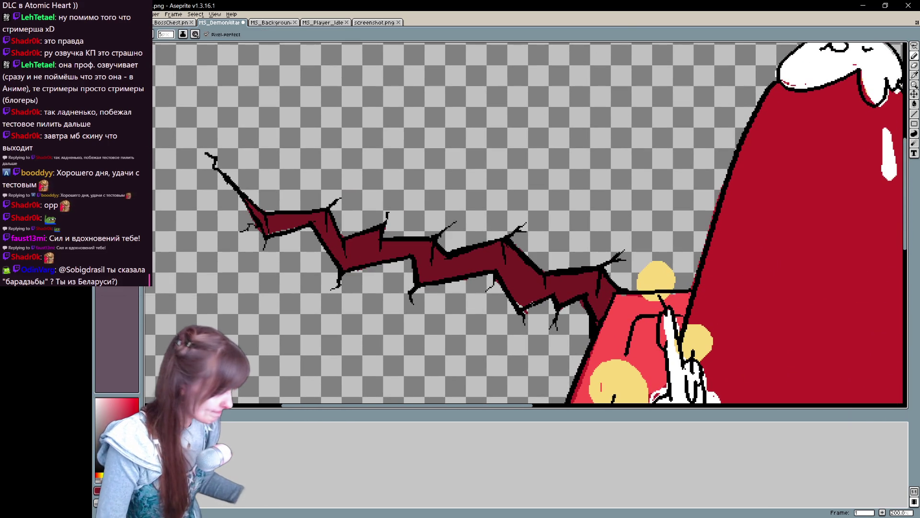
{"action": "key", "text": "e"}
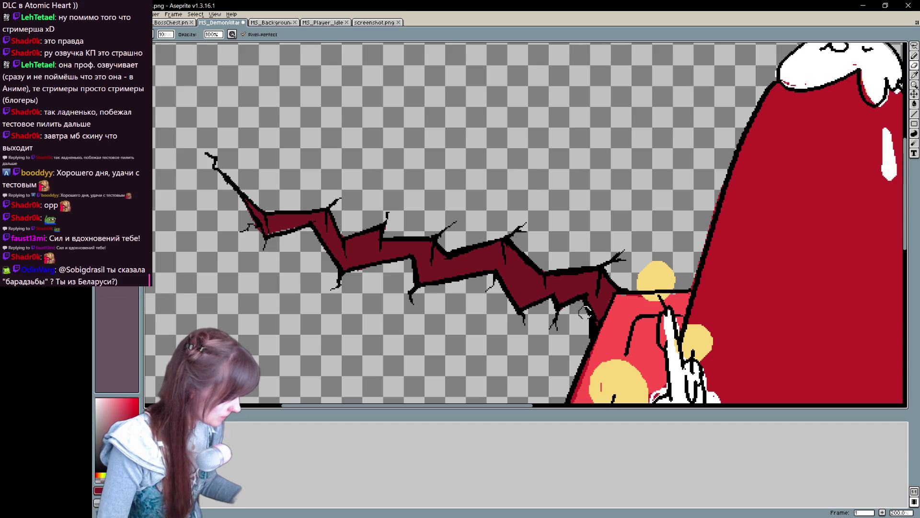
{"action": "left_click_drag", "start_coordinate": [629, 287], "coordinate": [565, 237]}
{"action": "key", "text": "b"}
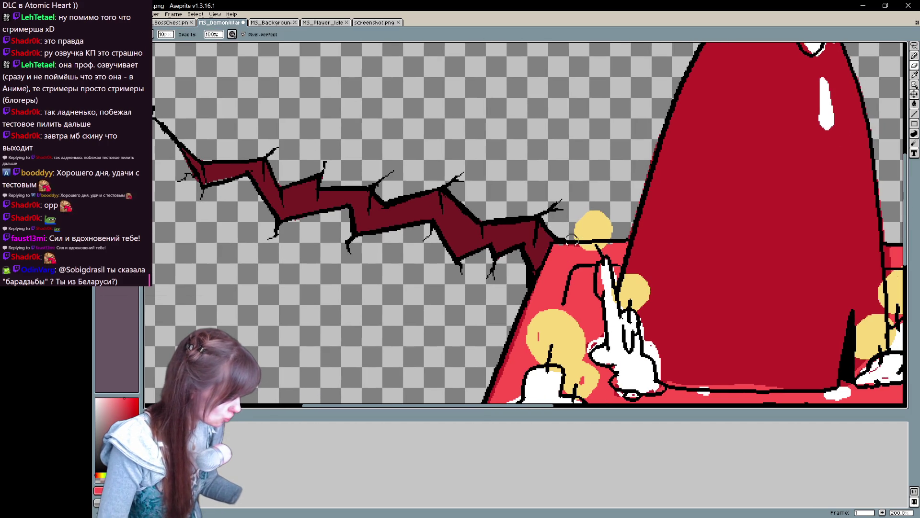
{"action": "mouse_move", "coordinate": [642, 180]}
{"action": "left_mouse_down"}
{"action": "mouse_move", "coordinate": [621, 174]}
{"action": "mouse_move", "coordinate": [632, 127]}
{"action": "mouse_move", "coordinate": [549, 319]}
{"action": "left_mouse_up"}
{"action": "key", "text": "e"}
{"action": "mouse_move", "coordinate": [537, 371]}
{"action": "left_mouse_down"}
{"action": "mouse_move", "coordinate": [482, 398]}
{"action": "mouse_move", "coordinate": [403, 393]}
{"action": "left_mouse_up"}
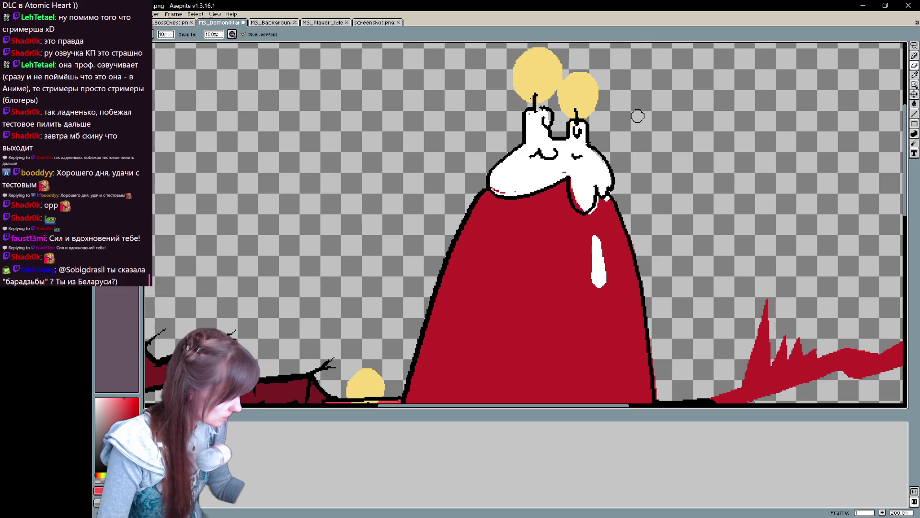
Step: Undo the stray eraser strip through the red robe and the mark near the head
{"action": "left_click_drag", "start_coordinate": [631, 233], "coordinate": [568, 164]}
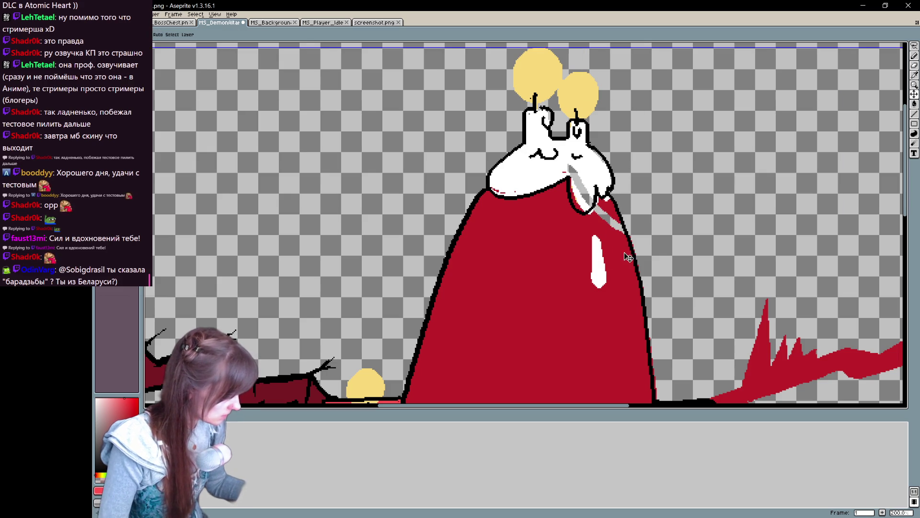
{"action": "key", "text": "ctrl+z"}
{"action": "left_click_drag", "start_coordinate": [582, 181], "coordinate": [533, 146]}
{"action": "key", "text": "ctrl+z"}
{"action": "key", "text": "e"}
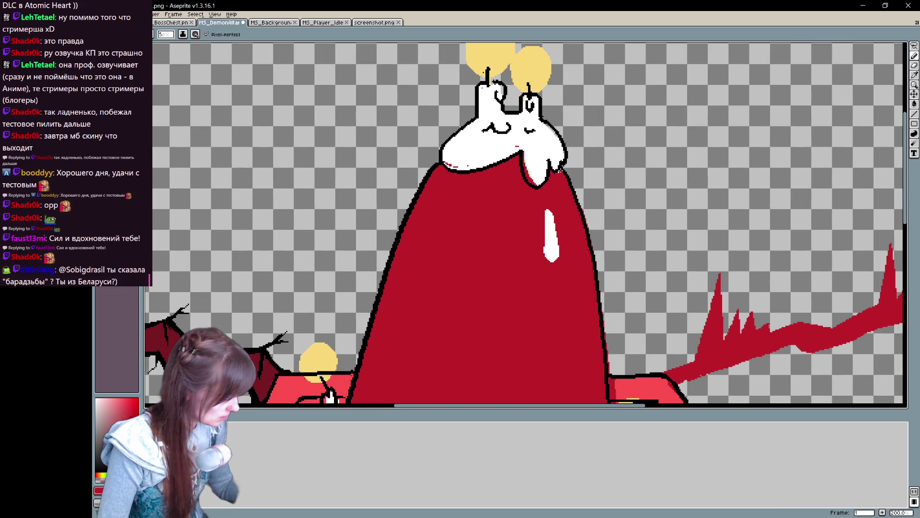
Step: Pick black from the canvas and outline the white highlight on the robe
{"action": "key", "text": "i"}
{"action": "mouse_move", "coordinate": [611, 285]}
{"action": "left_mouse_down"}
{"action": "mouse_move", "coordinate": [755, 45]}
{"action": "mouse_move", "coordinate": [652, 306]}
{"action": "mouse_move", "coordinate": [622, 307]}
{"action": "mouse_move", "coordinate": [629, 291]}
{"action": "mouse_move", "coordinate": [610, 298]}
{"action": "mouse_move", "coordinate": [598, 348]}
{"action": "left_mouse_up"}
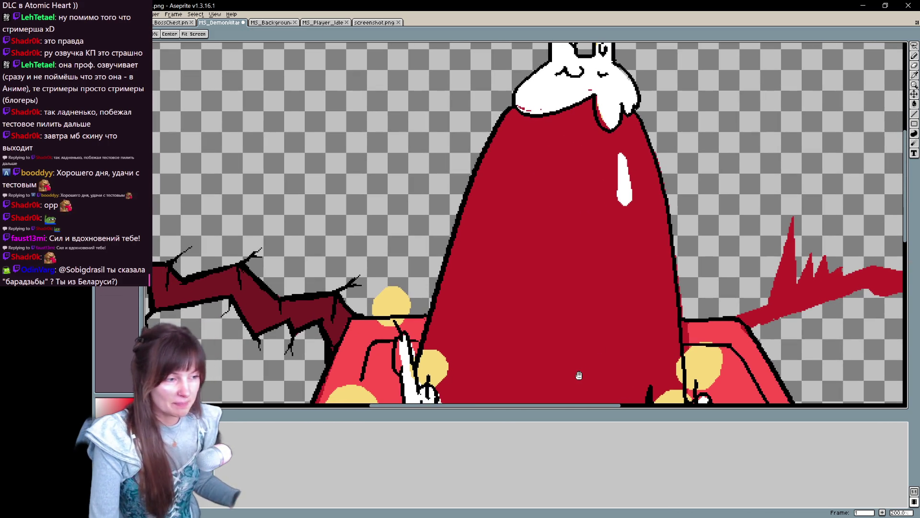
{"action": "key", "text": "b"}
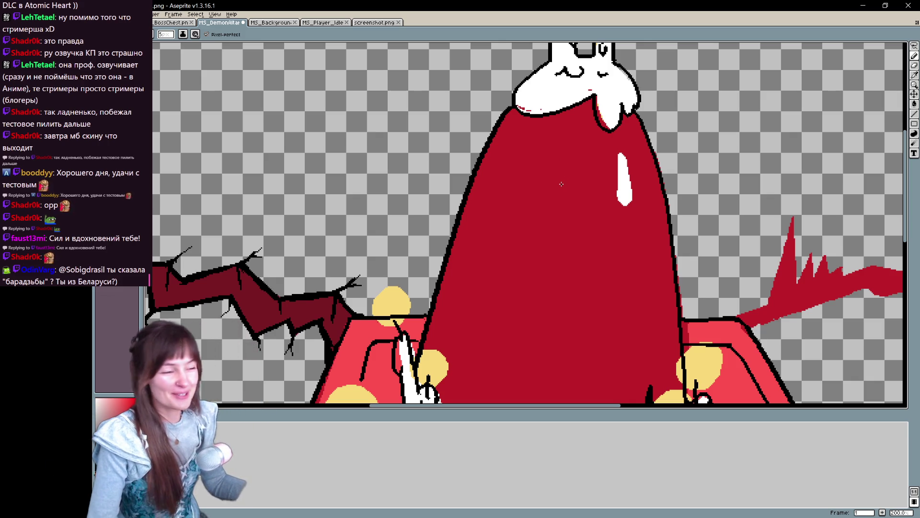
{"action": "left_click_drag", "start_coordinate": [598, 160], "coordinate": [536, 194]}
{"action": "key", "text": "ctrl+z"}
{"action": "key", "text": "ctrl+z"}
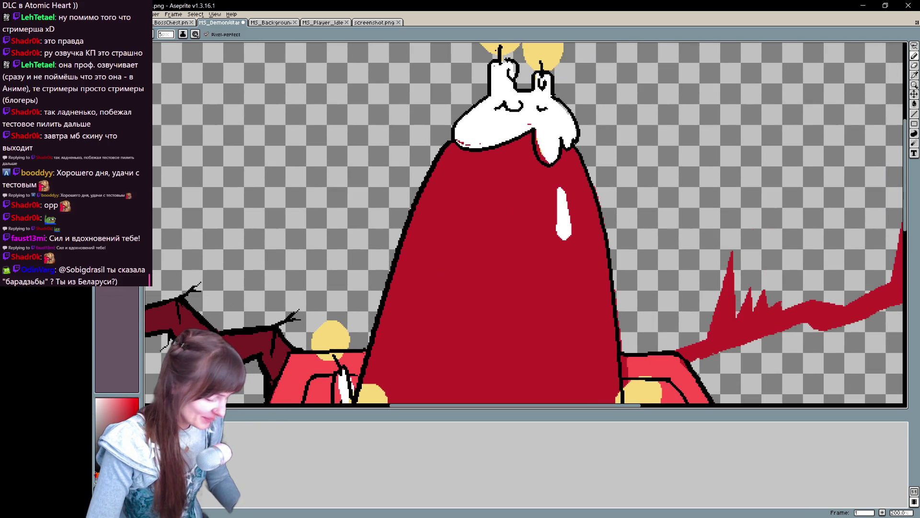
{"action": "mouse_move", "coordinate": [559, 182]}
{"action": "left_mouse_down"}
{"action": "mouse_move", "coordinate": [556, 229]}
{"action": "mouse_move", "coordinate": [561, 177]}
{"action": "left_mouse_up"}
{"action": "key", "text": "ctrl+z"}
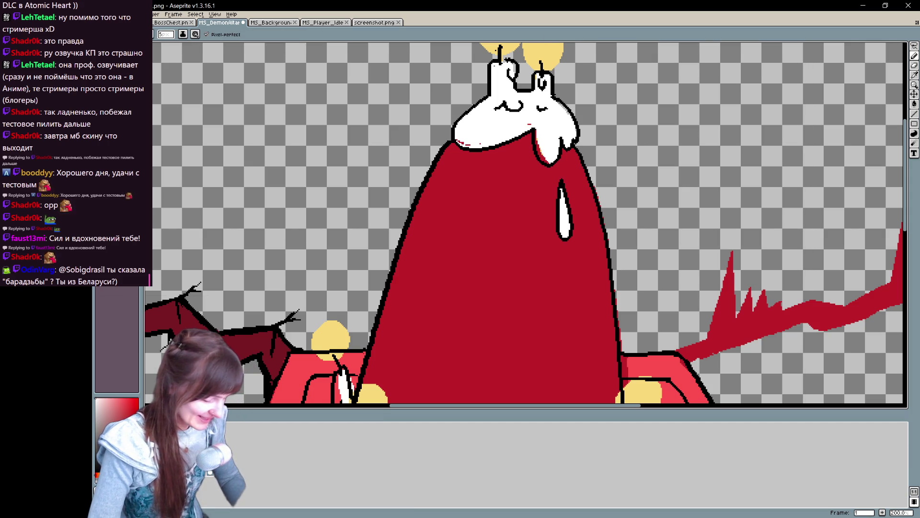
{"action": "key", "text": "ctrl+z"}
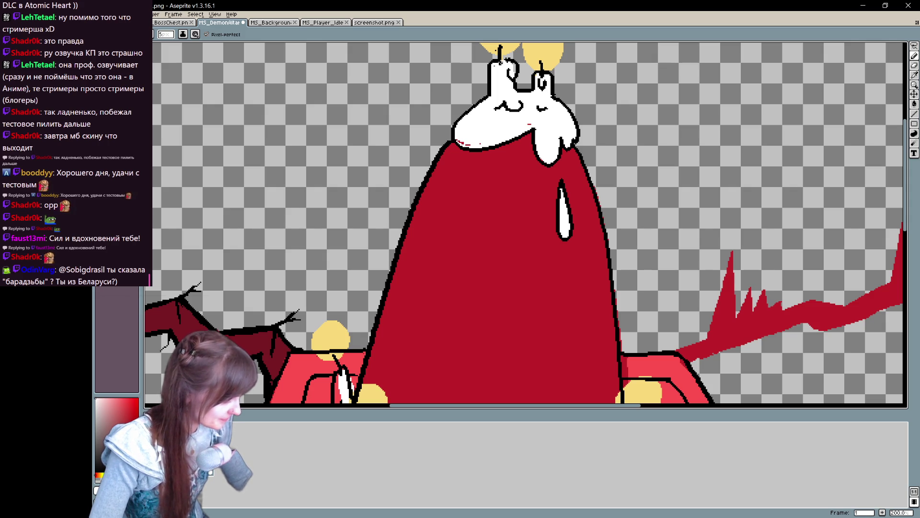
Step: Check the line art, undo the spike strokes under the altar, and zoom out
{"action": "mouse_move", "coordinate": [464, 139]}
{"action": "left_mouse_down"}
{"action": "mouse_move", "coordinate": [467, 168]}
{"action": "mouse_move", "coordinate": [470, 156]}
{"action": "left_mouse_up"}
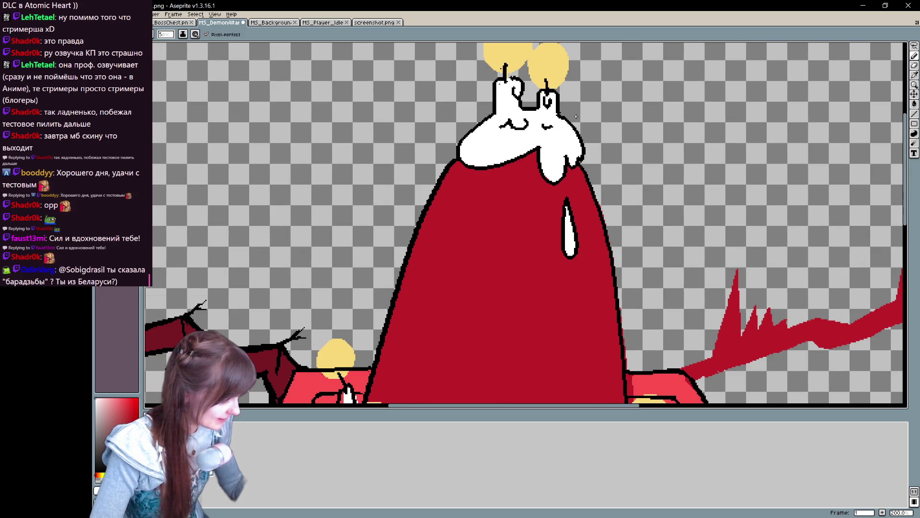
{"action": "left_click_drag", "start_coordinate": [589, 304], "coordinate": [517, 328]}
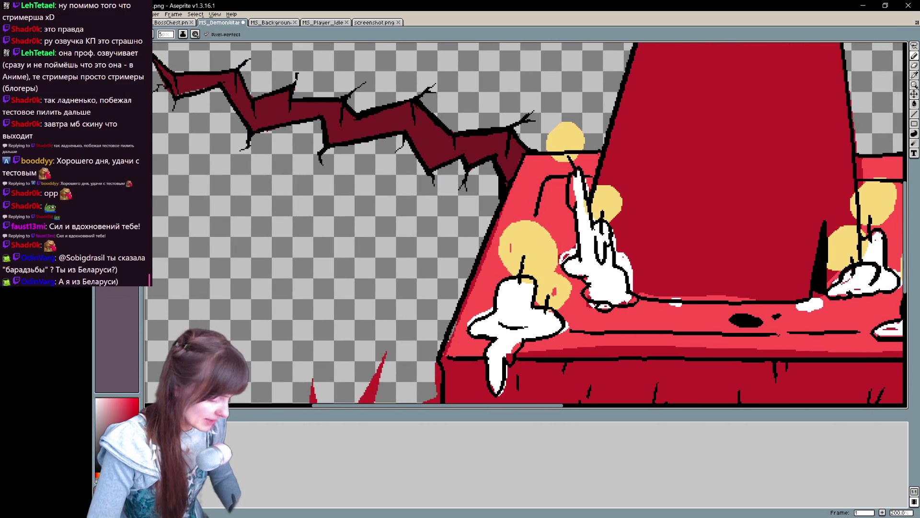
{"action": "key", "text": "Delete"}
{"action": "key", "text": "ctrl+z"}
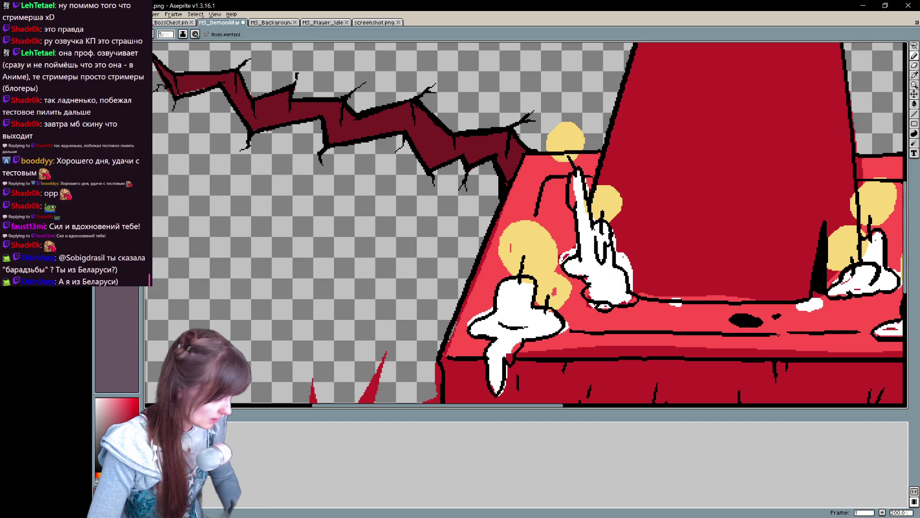
{"action": "key", "text": "e"}
{"action": "left_click_drag", "start_coordinate": [530, 157], "coordinate": [627, 179]}
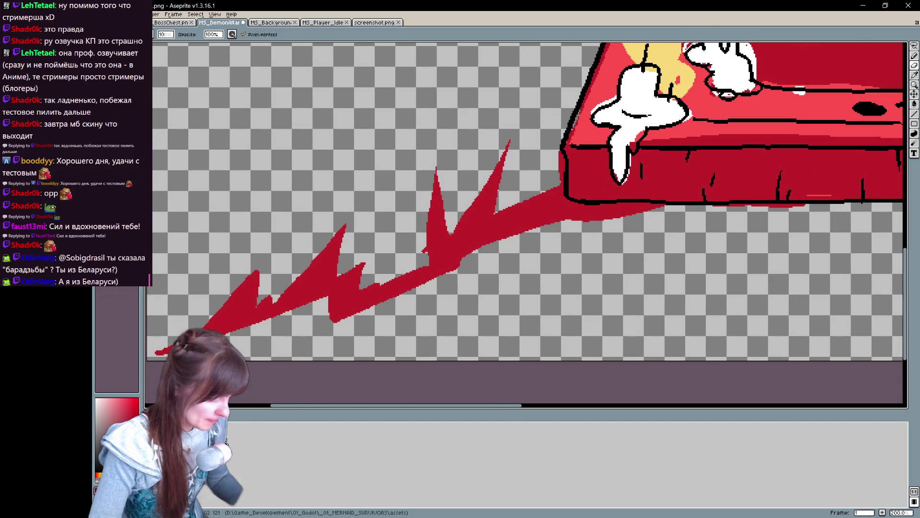
{"action": "key", "text": "ctrl+z"}
{"action": "mouse_move", "coordinate": [901, 192]}
{"action": "left_mouse_down"}
{"action": "mouse_move", "coordinate": [488, 277]}
{"action": "mouse_move", "coordinate": [268, 397]}
{"action": "mouse_move", "coordinate": [320, 398]}
{"action": "mouse_move", "coordinate": [634, 278]}
{"action": "left_mouse_up"}
{"action": "scroll", "coordinate": [623, 266], "scroll_direction": "down", "scroll_amount": 2}
{"action": "key", "text": "v"}
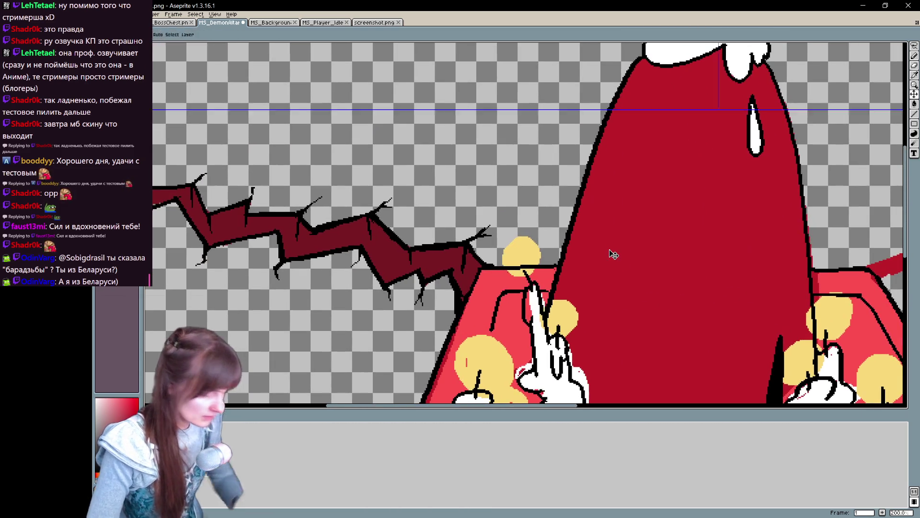
{"action": "key", "text": "h"}
{"action": "left_click_drag", "start_coordinate": [681, 307], "coordinate": [587, 245]}
{"action": "left_click_drag", "start_coordinate": [462, 350], "coordinate": [420, 349]}
{"action": "key", "text": "b"}
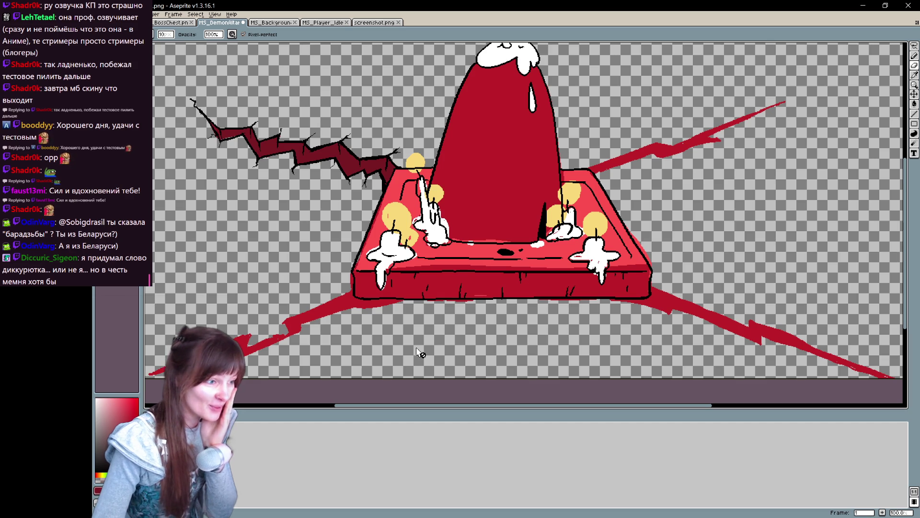
{"action": "key", "text": "e"}
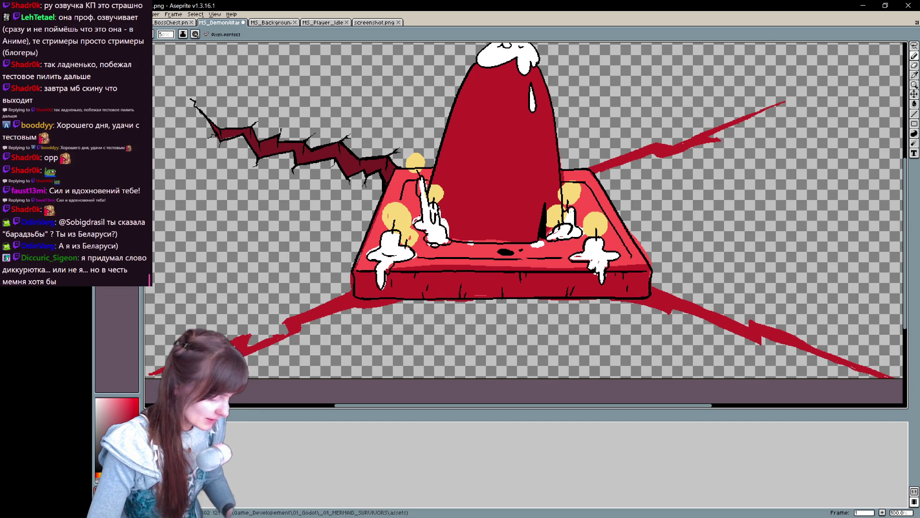
{"action": "key", "text": "ctrl+z"}
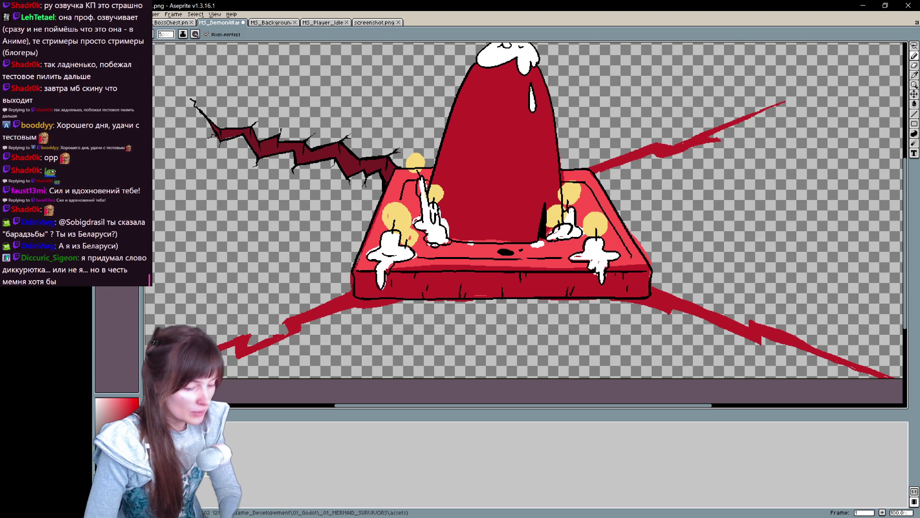
{"action": "mouse_move", "coordinate": [745, 241]}
{"action": "left_mouse_down"}
{"action": "mouse_move", "coordinate": [701, 242]}
{"action": "mouse_move", "coordinate": [696, 283]}
{"action": "left_mouse_up"}
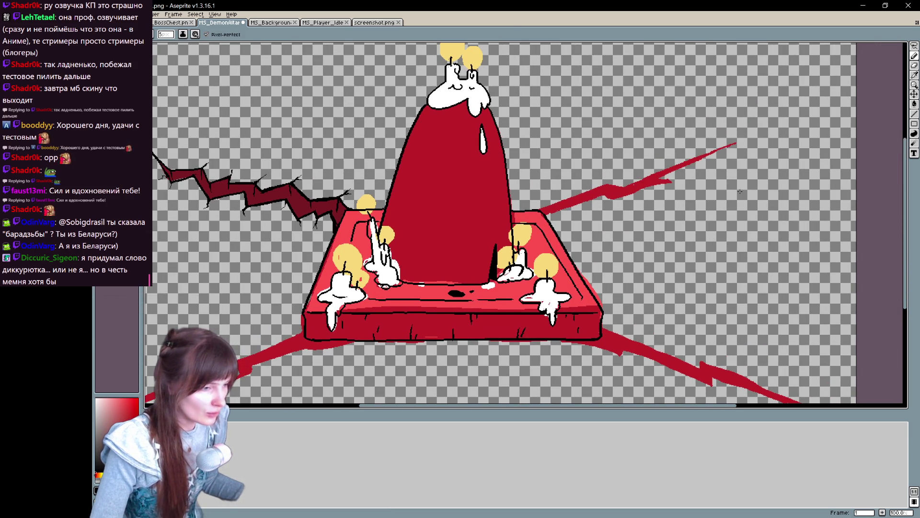
Step: Trace black outlines along the upper-right spike's upper and lower edges
{"action": "scroll", "coordinate": [731, 181], "scroll_direction": "up", "scroll_amount": 1}
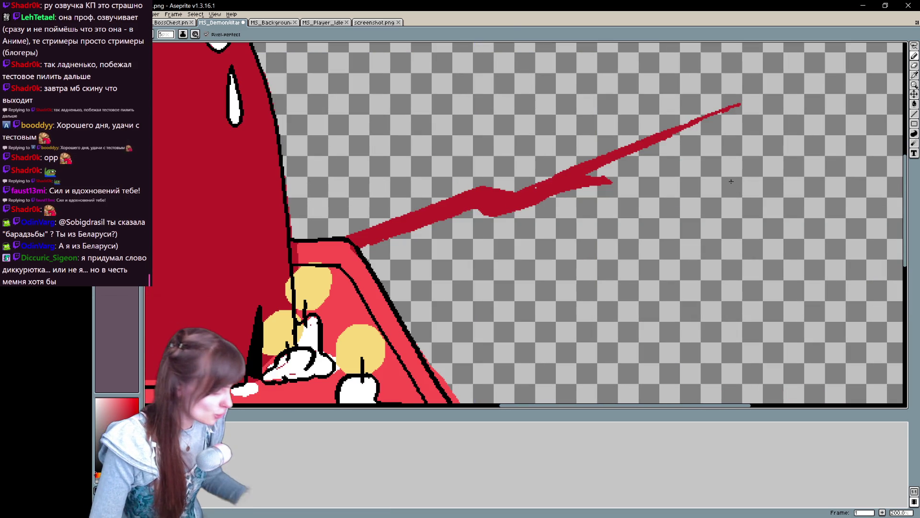
{"action": "mouse_move", "coordinate": [348, 237]}
{"action": "left_mouse_down"}
{"action": "mouse_move", "coordinate": [464, 172]}
{"action": "mouse_move", "coordinate": [449, 197]}
{"action": "left_mouse_up"}
{"action": "key", "text": "ctrl+z"}
{"action": "left_click_drag", "start_coordinate": [348, 237], "coordinate": [491, 180]}
{"action": "key", "text": "ctrl+z"}
{"action": "left_click_drag", "start_coordinate": [348, 237], "coordinate": [494, 179]}
{"action": "key", "text": "ctrl+z"}
{"action": "mouse_move", "coordinate": [349, 237]}
{"action": "left_mouse_down"}
{"action": "mouse_move", "coordinate": [492, 181]}
{"action": "mouse_move", "coordinate": [528, 190]}
{"action": "mouse_move", "coordinate": [736, 110]}
{"action": "mouse_move", "coordinate": [643, 154]}
{"action": "mouse_move", "coordinate": [676, 180]}
{"action": "mouse_move", "coordinate": [566, 191]}
{"action": "mouse_move", "coordinate": [410, 239]}
{"action": "mouse_move", "coordinate": [371, 264]}
{"action": "left_mouse_up"}
{"action": "mouse_move", "coordinate": [594, 243]}
{"action": "left_mouse_down"}
{"action": "mouse_move", "coordinate": [559, 280]}
{"action": "mouse_move", "coordinate": [811, 263]}
{"action": "left_mouse_up"}
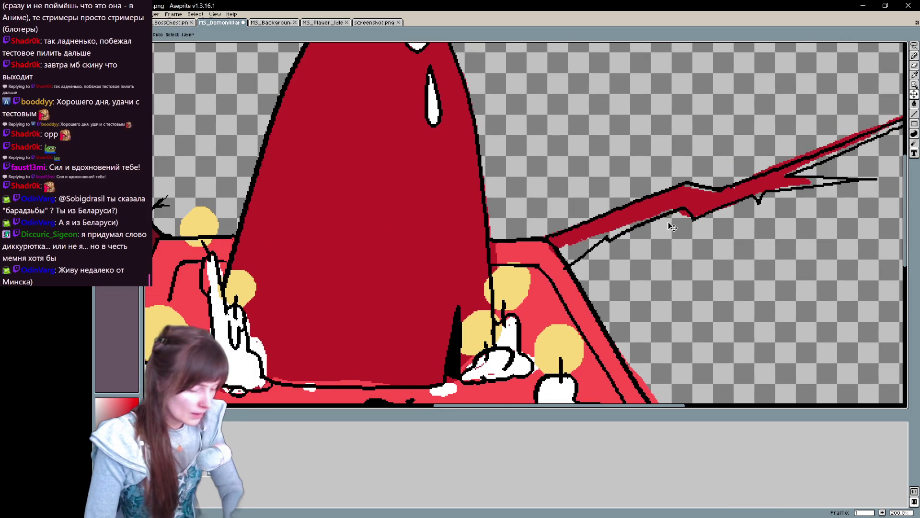
Step: Fill the upper-right spike and the gaps along it with dark maroon
{"action": "left_click_drag", "start_coordinate": [561, 286], "coordinate": [369, 260]}
{"action": "key", "text": "b"}
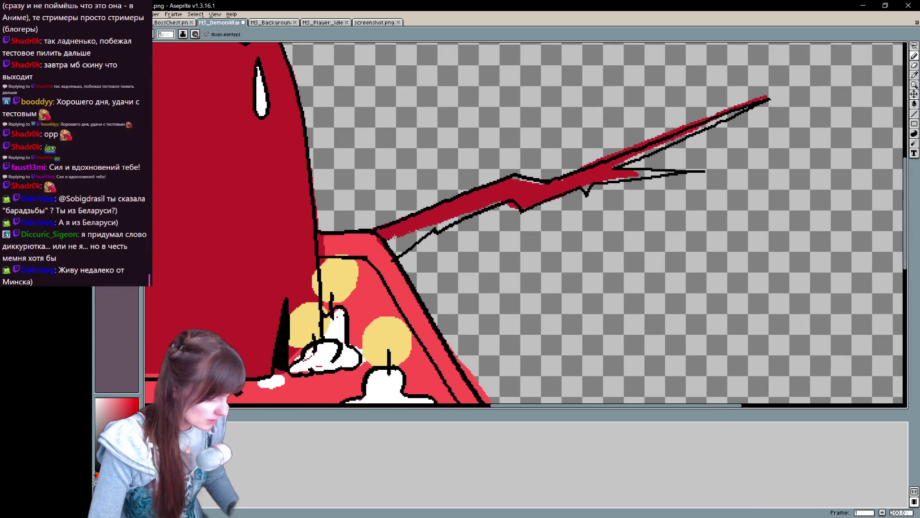
{"action": "left_click", "coordinate": [453, 207]}
{"action": "mouse_move", "coordinate": [398, 250]}
{"action": "left_mouse_down"}
{"action": "mouse_move", "coordinate": [389, 242]}
{"action": "mouse_move", "coordinate": [456, 217]}
{"action": "left_mouse_up"}
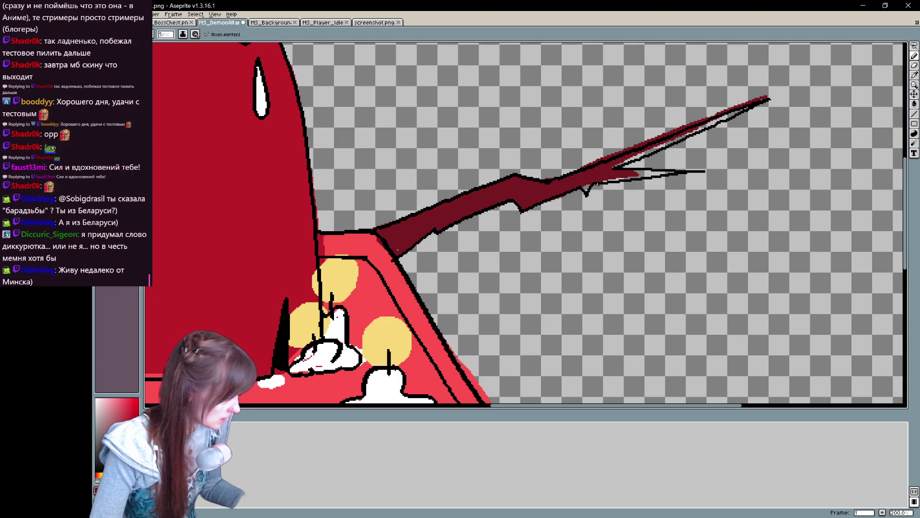
{"action": "left_click_drag", "start_coordinate": [620, 165], "coordinate": [684, 135]}
Step: Clean up the spike's edge pixels and add a small black barb above it
{"action": "key", "text": "b"}
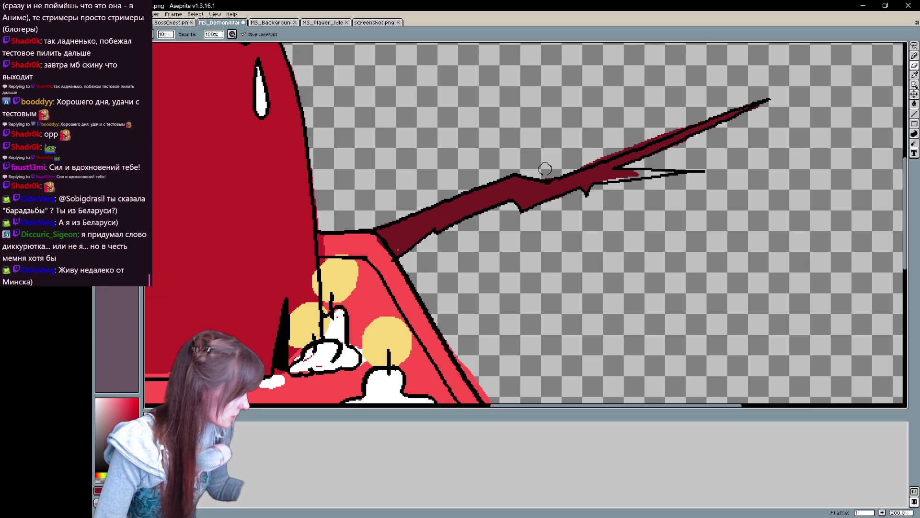
{"action": "left_click", "coordinate": [587, 162], "text": "shift"}
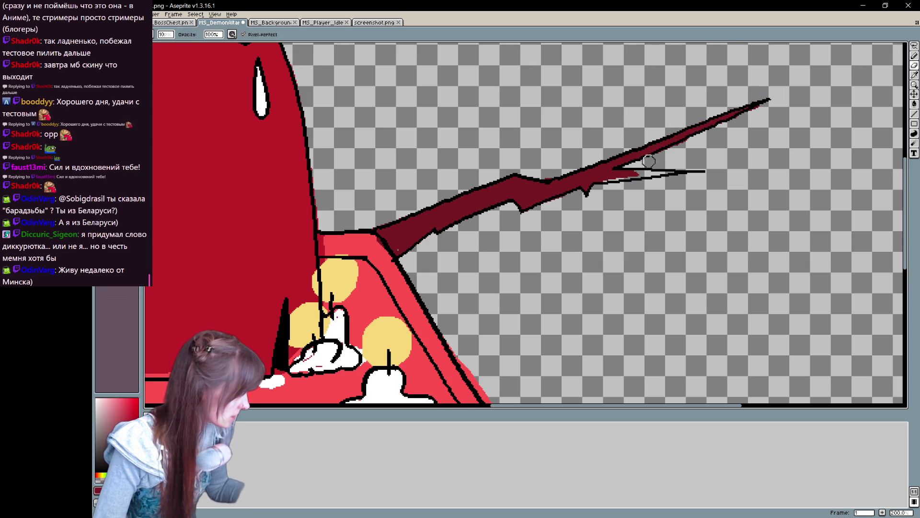
{"action": "key", "text": "e"}
{"action": "mouse_move", "coordinate": [637, 173]}
{"action": "left_mouse_down"}
{"action": "mouse_move", "coordinate": [648, 171]}
{"action": "mouse_move", "coordinate": [642, 223]}
{"action": "left_mouse_up"}
{"action": "left_click_drag", "start_coordinate": [482, 221], "coordinate": [498, 207]}
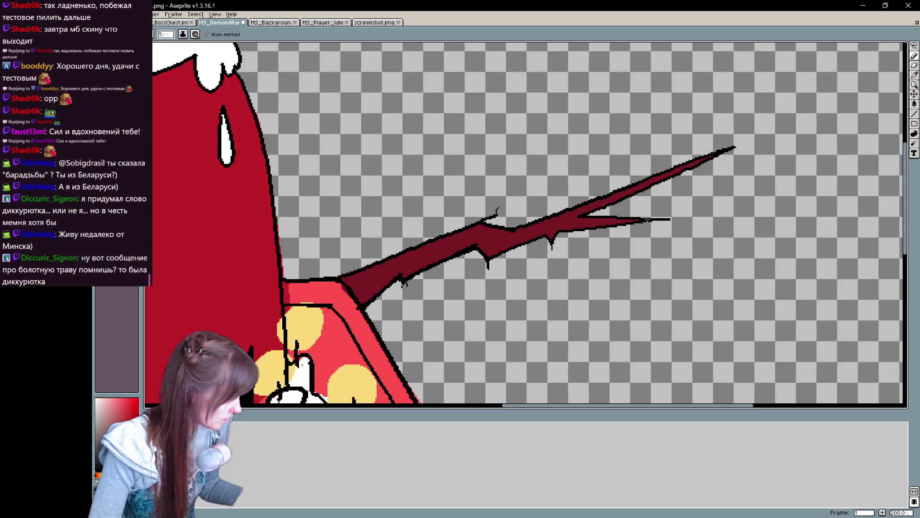
{"action": "key", "text": "v"}
{"action": "scroll", "coordinate": [592, 161], "scroll_direction": "down", "scroll_amount": 2}
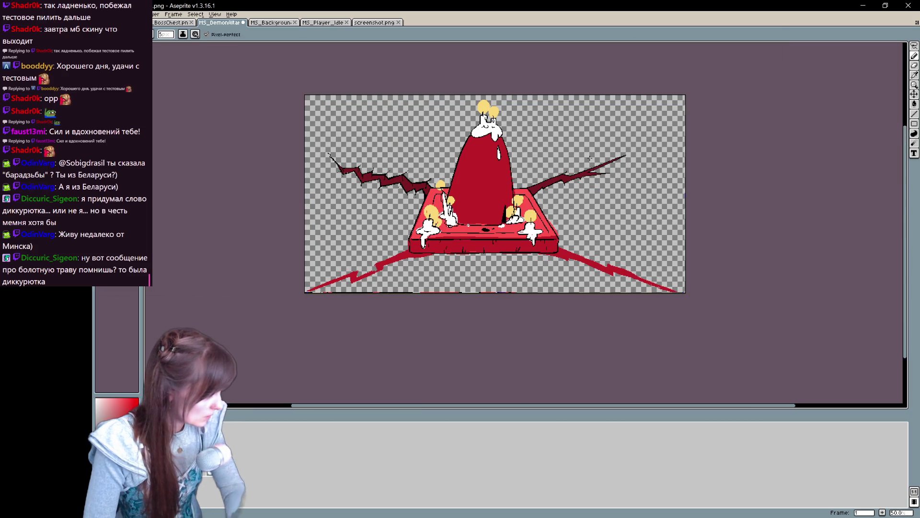
Step: Zoom in on the right-hand crack and restore the version with red spikes along it
{"action": "scroll", "coordinate": [594, 163], "scroll_direction": "up", "scroll_amount": 2}
{"action": "key", "text": "h"}
{"action": "mouse_move", "coordinate": [269, 282]}
{"action": "left_mouse_down"}
{"action": "mouse_move", "coordinate": [575, 283]}
{"action": "mouse_move", "coordinate": [499, 340]}
{"action": "left_mouse_up"}
{"action": "scroll", "coordinate": [557, 283], "scroll_direction": "down", "scroll_amount": 1}
{"action": "key", "text": "b"}
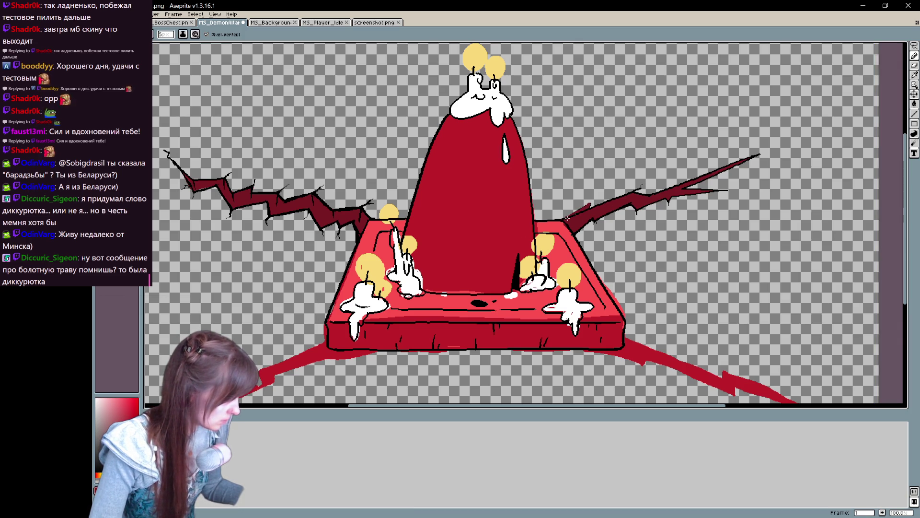
{"action": "key", "text": "e"}
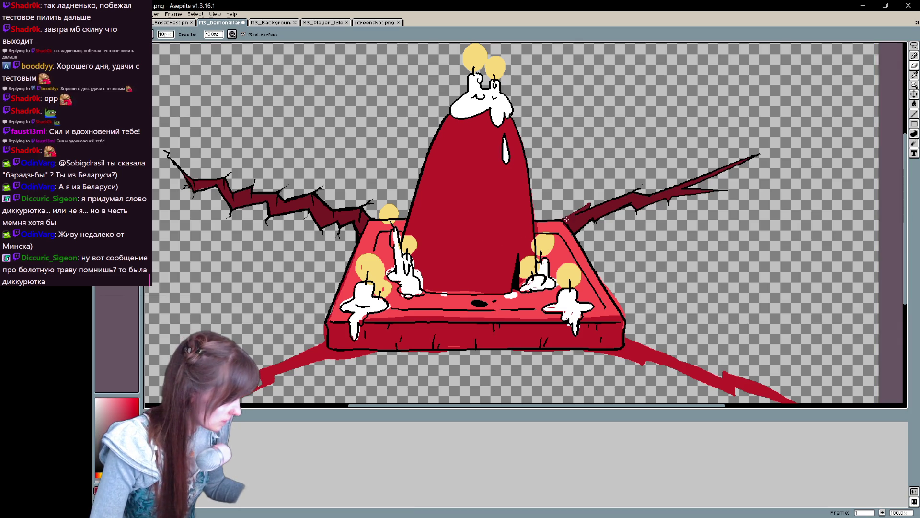
{"action": "key", "text": "b"}
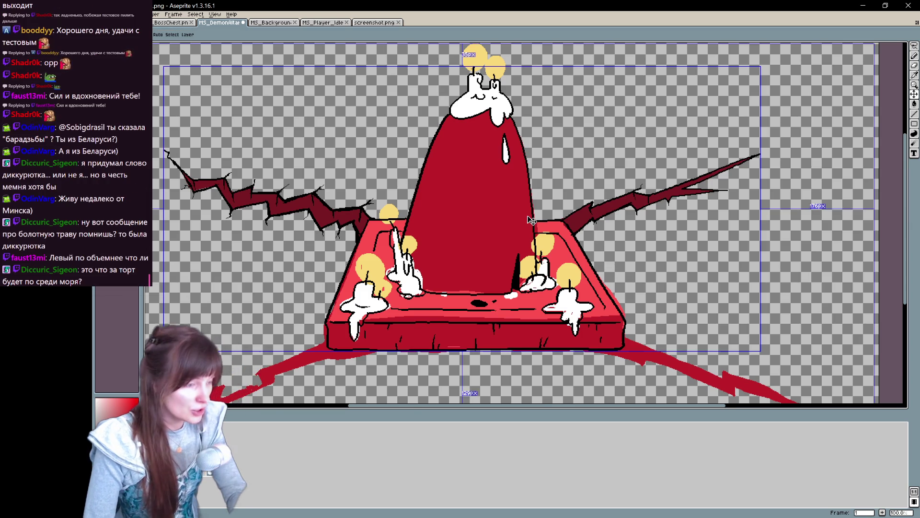
{"action": "scroll", "coordinate": [576, 201], "scroll_direction": "up", "scroll_amount": 1}
{"action": "mouse_move", "coordinate": [635, 264]}
{"action": "left_mouse_down"}
{"action": "mouse_move", "coordinate": [616, 311]}
{"action": "mouse_move", "coordinate": [502, 350]}
{"action": "mouse_move", "coordinate": [392, 304]}
{"action": "mouse_move", "coordinate": [575, 235]}
{"action": "mouse_move", "coordinate": [709, 225]}
{"action": "mouse_move", "coordinate": [671, 297]}
{"action": "mouse_move", "coordinate": [562, 369]}
{"action": "mouse_move", "coordinate": [557, 192]}
{"action": "mouse_move", "coordinate": [431, 353]}
{"action": "left_mouse_up"}
{"action": "key", "text": "ctrl+z"}
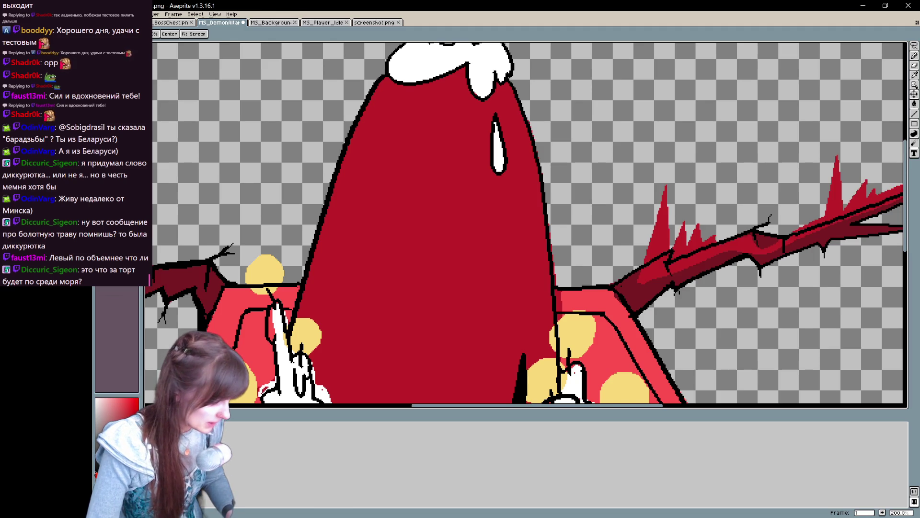
Step: Redo to bring back the yellow eye symbol, then zoom in on the right spike
{"action": "key", "text": "ctrl+y"}
{"action": "key", "text": "ctrl+y"}
{"action": "key", "text": "minus"}
{"action": "mouse_move", "coordinate": [491, 325]}
{"action": "left_mouse_down"}
{"action": "mouse_move", "coordinate": [571, 345]}
{"action": "mouse_move", "coordinate": [711, 231]}
{"action": "mouse_move", "coordinate": [680, 207]}
{"action": "mouse_move", "coordinate": [674, 218]}
{"action": "left_mouse_up"}
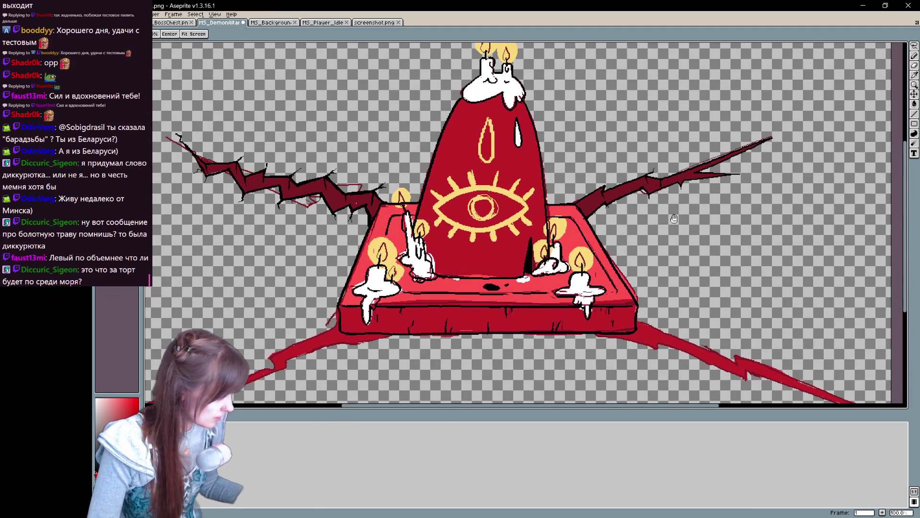
{"action": "key", "text": "b"}
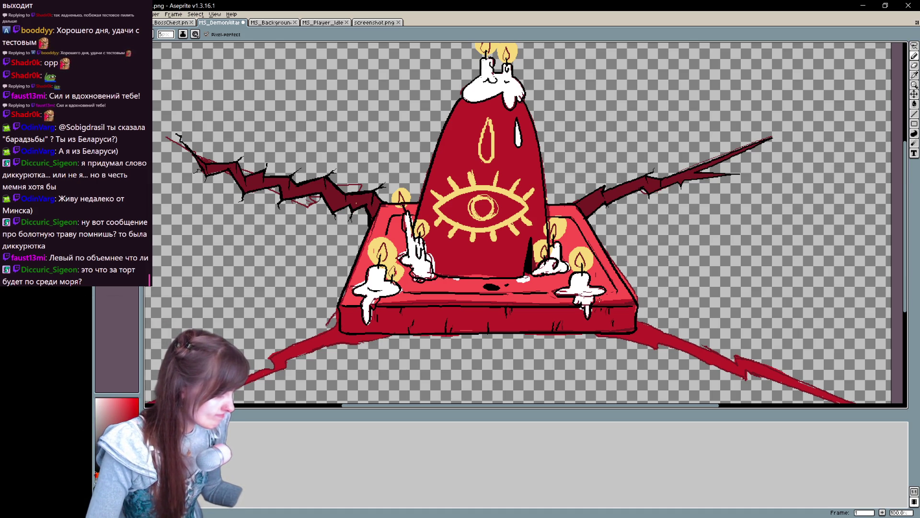
{"action": "scroll", "coordinate": [485, 254], "scroll_direction": "up", "scroll_amount": 1}
{"action": "scroll", "coordinate": [544, 246], "scroll_direction": "right", "scroll_amount": 8}
{"action": "scroll", "coordinate": [544, 245], "scroll_direction": "up", "scroll_amount": 3}
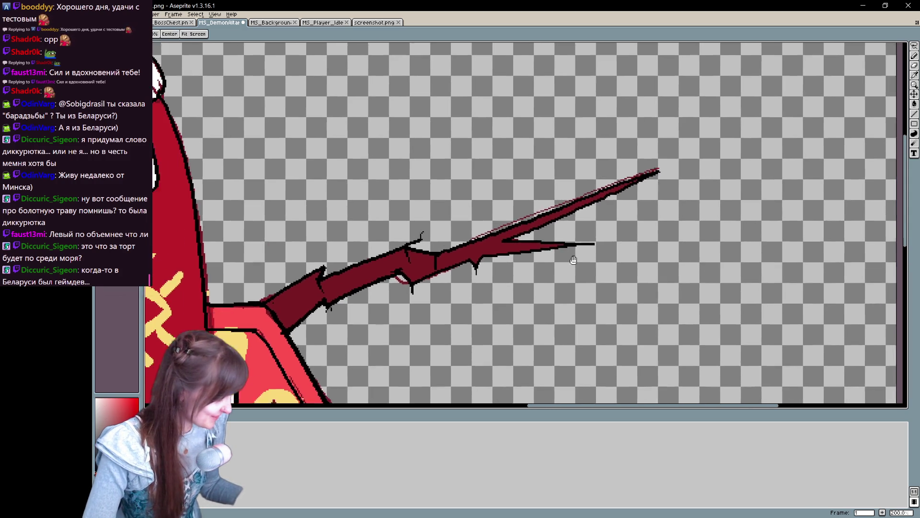
Step: Lasso-select around the upper-right horn and test deleting it, then undo the removal
{"action": "key", "text": "q"}
{"action": "mouse_move", "coordinate": [630, 247]}
{"action": "left_mouse_down"}
{"action": "mouse_move", "coordinate": [673, 128]}
{"action": "mouse_move", "coordinate": [637, 242]}
{"action": "left_mouse_up"}
{"action": "key", "text": "ctrl+d"}
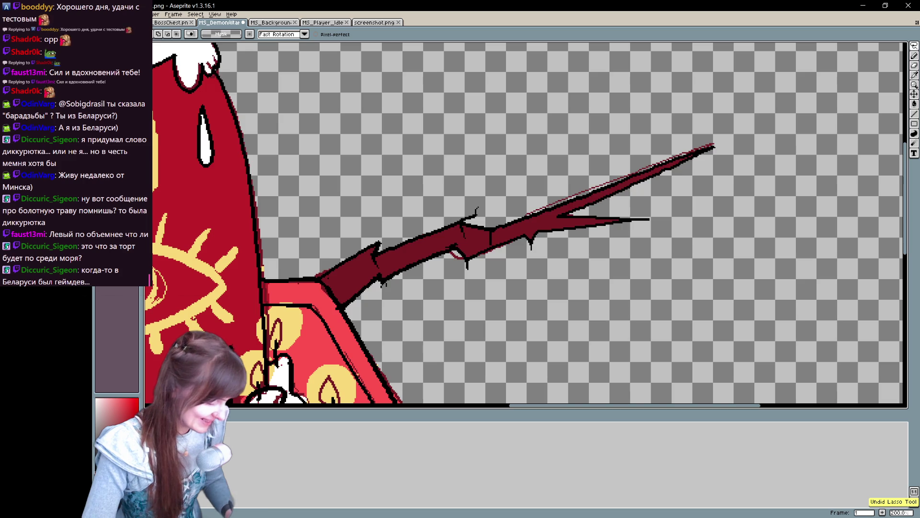
{"action": "key", "text": "Left"}
{"action": "key", "text": "Left"}
{"action": "key", "text": "Left"}
{"action": "key", "text": "Right"}
{"action": "mouse_move", "coordinate": [570, 274]}
{"action": "left_mouse_down"}
{"action": "mouse_move", "coordinate": [710, 102]}
{"action": "mouse_move", "coordinate": [317, 266]}
{"action": "mouse_move", "coordinate": [342, 316]}
{"action": "left_mouse_up"}
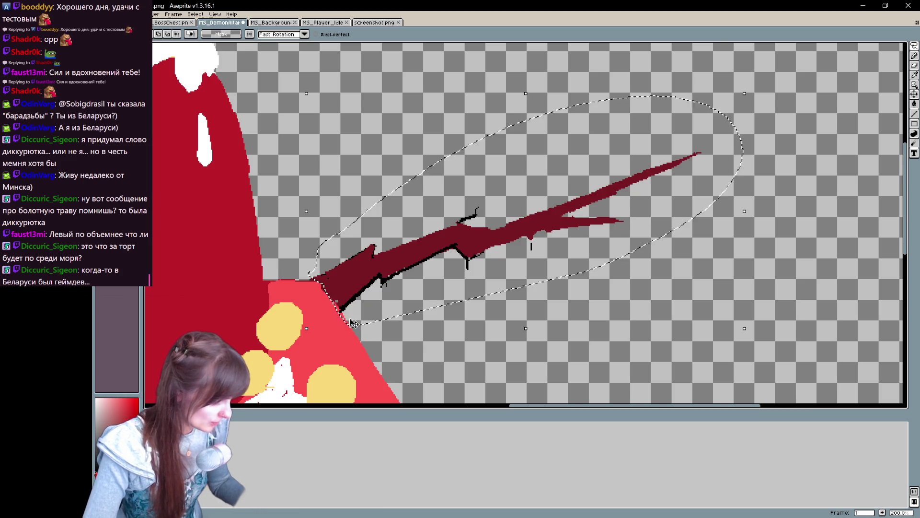
{"action": "key", "text": "Delete"}
{"action": "key", "text": "ctrl+z"}
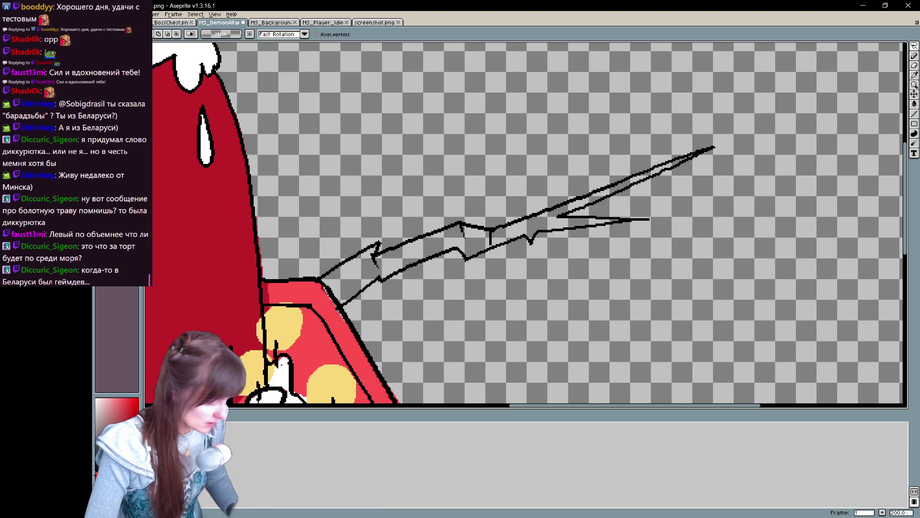
Step: Select and delete only the horn's black outline strokes, then bring up the command search
{"action": "mouse_move", "coordinate": [437, 298]}
{"action": "left_mouse_down"}
{"action": "mouse_move", "coordinate": [618, 103]}
{"action": "mouse_move", "coordinate": [318, 270]}
{"action": "mouse_move", "coordinate": [357, 322]}
{"action": "left_mouse_up"}
{"action": "key", "text": "ctrl+d"}
{"action": "mouse_move", "coordinate": [414, 308]}
{"action": "left_mouse_down"}
{"action": "mouse_move", "coordinate": [556, 123]}
{"action": "mouse_move", "coordinate": [318, 275]}
{"action": "mouse_move", "coordinate": [355, 322]}
{"action": "left_mouse_up"}
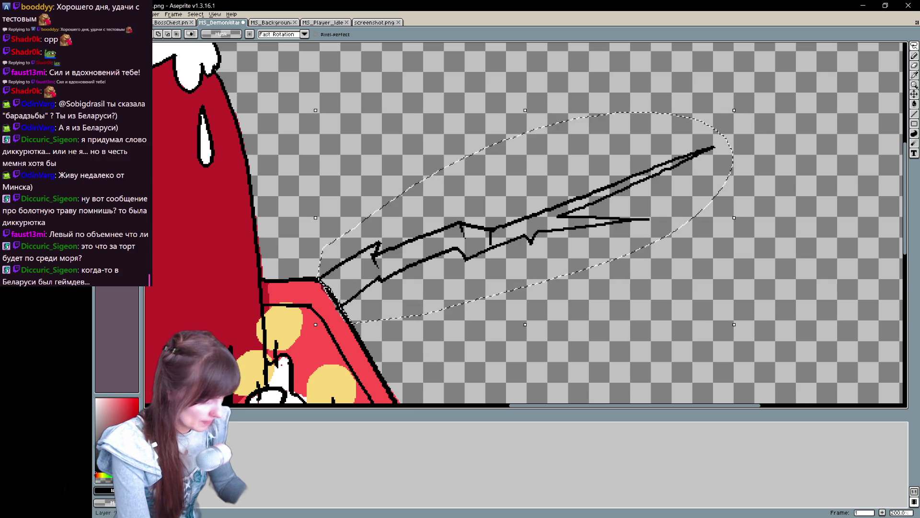
{"action": "key", "text": "Delete"}
{"action": "scroll", "coordinate": [530, 224], "scroll_direction": "left", "scroll_amount": 10}
{"action": "key", "text": "ctrl+space"}
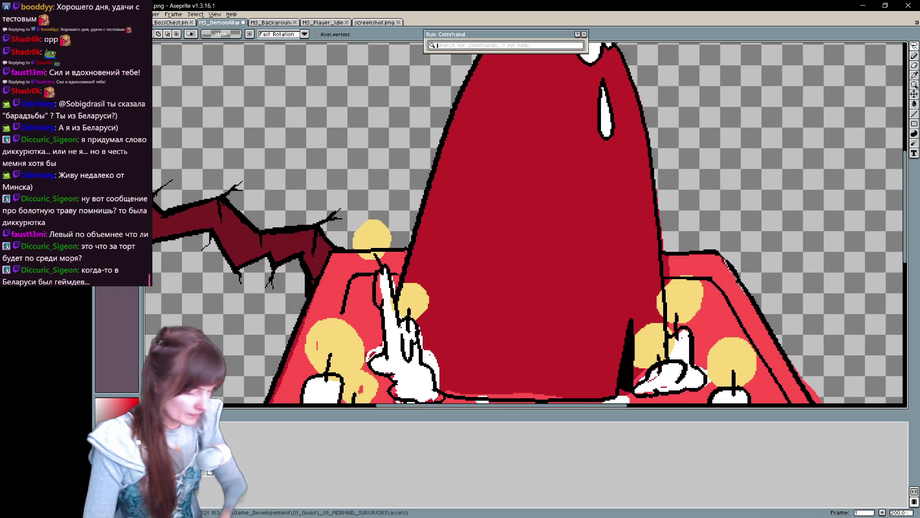
{"action": "type", "text": "-b"}
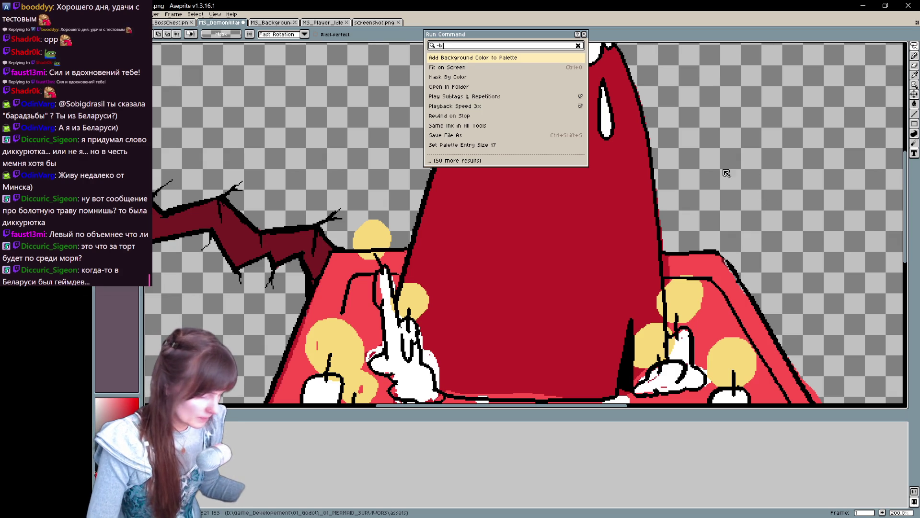
Step: Draw black pencil zigzags running up from the altar's upper-right corner
{"action": "key", "text": "Escape"}
{"action": "key", "text": "b"}
{"action": "scroll", "coordinate": [695, 149], "scroll_direction": "right", "scroll_amount": 5}
{"action": "left_click_drag", "start_coordinate": [630, 256], "coordinate": [700, 235]}
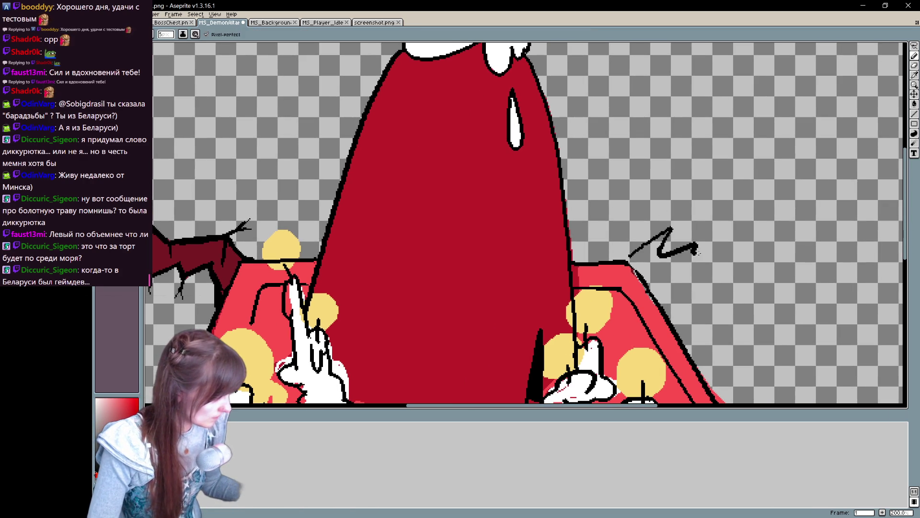
{"action": "key", "text": "ctrl+z"}
{"action": "mouse_move", "coordinate": [492, 247]}
{"action": "left_mouse_down"}
{"action": "mouse_move", "coordinate": [731, 259]}
{"action": "mouse_move", "coordinate": [528, 288]}
{"action": "mouse_move", "coordinate": [468, 275]}
{"action": "left_mouse_up"}
{"action": "mouse_move", "coordinate": [408, 290]}
{"action": "left_mouse_down"}
{"action": "mouse_move", "coordinate": [502, 251]}
{"action": "mouse_move", "coordinate": [541, 256]}
{"action": "mouse_move", "coordinate": [680, 192]}
{"action": "mouse_move", "coordinate": [748, 178]}
{"action": "left_mouse_up"}
{"action": "mouse_move", "coordinate": [433, 313]}
{"action": "left_mouse_down"}
{"action": "mouse_move", "coordinate": [572, 253]}
{"action": "mouse_move", "coordinate": [674, 233]}
{"action": "mouse_move", "coordinate": [757, 174]}
{"action": "left_mouse_up"}
Step: Extend the second zigzag to the tip and redraw its thin segments in solid black
{"action": "key", "text": "space"}
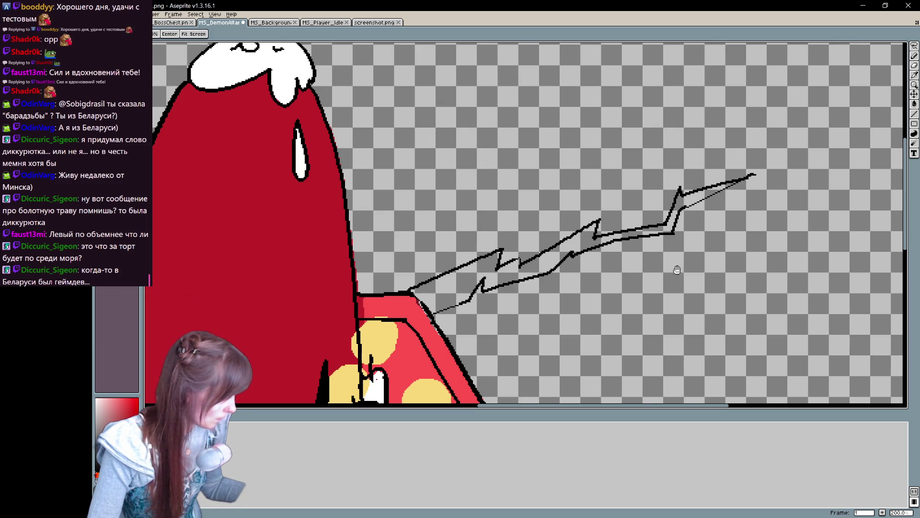
{"action": "left_click_drag", "start_coordinate": [678, 263], "coordinate": [763, 261]}
{"action": "mouse_move", "coordinate": [385, 319]}
{"action": "left_mouse_down"}
{"action": "mouse_move", "coordinate": [756, 251]}
{"action": "mouse_move", "coordinate": [331, 285]}
{"action": "left_mouse_up"}
{"action": "mouse_move", "coordinate": [459, 288]}
{"action": "left_mouse_down"}
{"action": "mouse_move", "coordinate": [563, 230]}
{"action": "mouse_move", "coordinate": [540, 247]}
{"action": "mouse_move", "coordinate": [546, 236]}
{"action": "mouse_move", "coordinate": [559, 249]}
{"action": "mouse_move", "coordinate": [568, 243]}
{"action": "mouse_move", "coordinate": [522, 264]}
{"action": "mouse_move", "coordinate": [593, 221]}
{"action": "mouse_move", "coordinate": [564, 252]}
{"action": "left_mouse_up"}
{"action": "key", "text": "e"}
{"action": "key", "text": "b"}
{"action": "key", "text": "e"}
{"action": "key", "text": "b"}
{"action": "left_click_drag", "start_coordinate": [599, 218], "coordinate": [551, 256]}
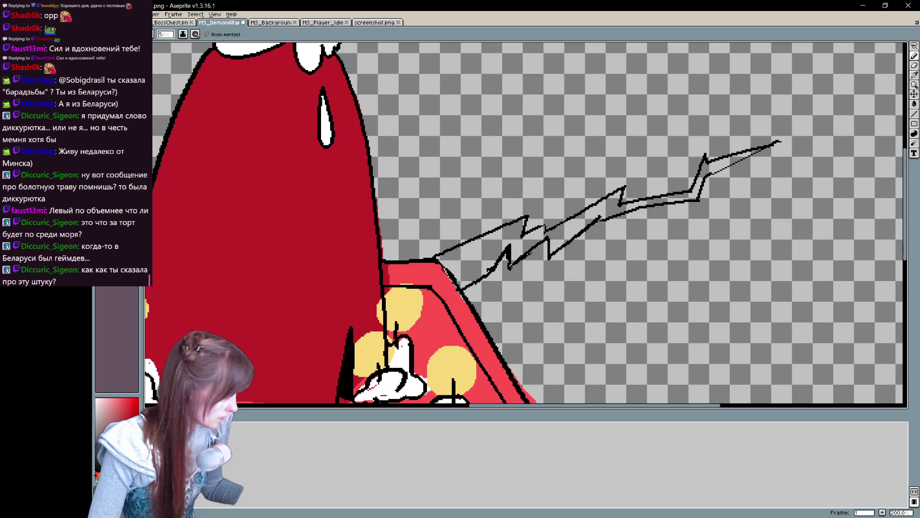
{"action": "mouse_move", "coordinate": [481, 282]}
{"action": "left_mouse_down"}
{"action": "mouse_move", "coordinate": [466, 298]}
{"action": "mouse_move", "coordinate": [498, 256]}
{"action": "mouse_move", "coordinate": [470, 293]}
{"action": "left_mouse_up"}
Step: Thicken the bolt's upper edge and the outline around its peak toward the tip
{"action": "key", "text": "e"}
{"action": "key", "text": "b"}
{"action": "key", "text": "e"}
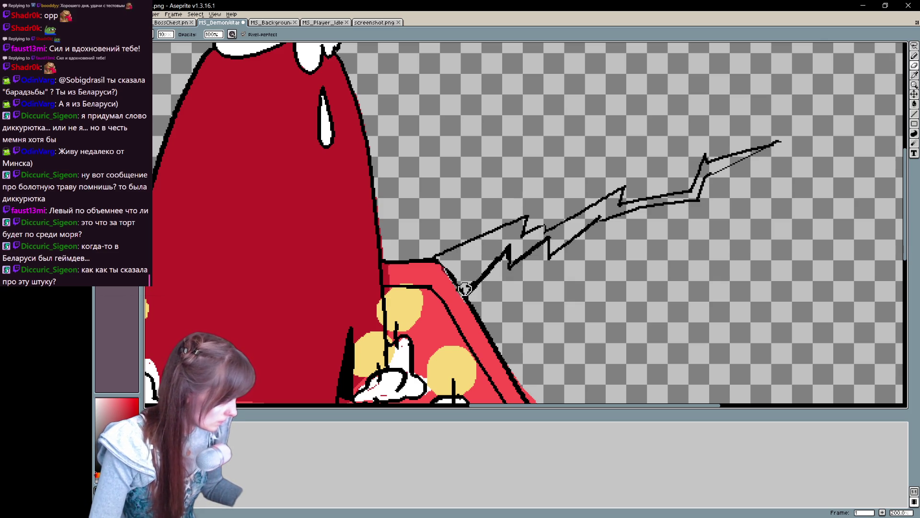
{"action": "key", "text": "b"}
{"action": "mouse_move", "coordinate": [542, 293]}
{"action": "left_mouse_down"}
{"action": "mouse_move", "coordinate": [532, 319]}
{"action": "mouse_move", "coordinate": [540, 270]}
{"action": "left_mouse_up"}
{"action": "left_click_drag", "start_coordinate": [539, 269], "coordinate": [537, 269]}
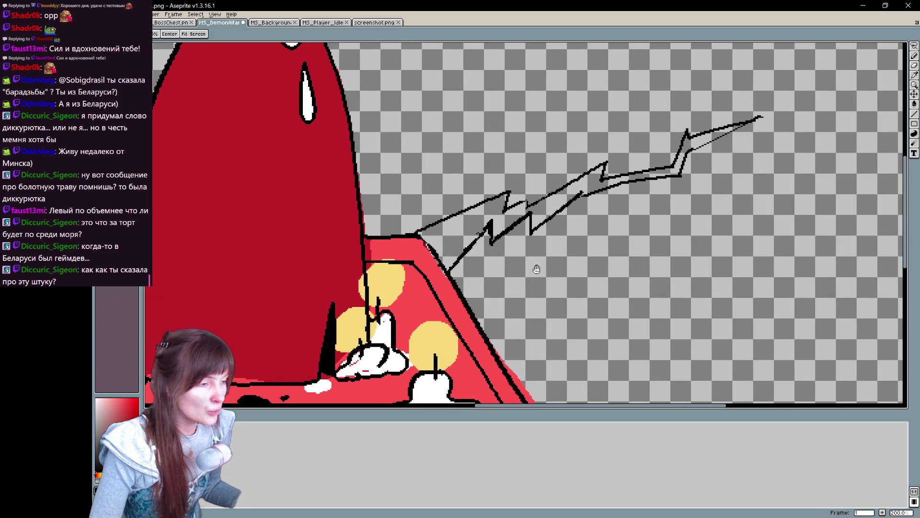
{"action": "left_click_drag", "start_coordinate": [537, 269], "coordinate": [536, 269]}
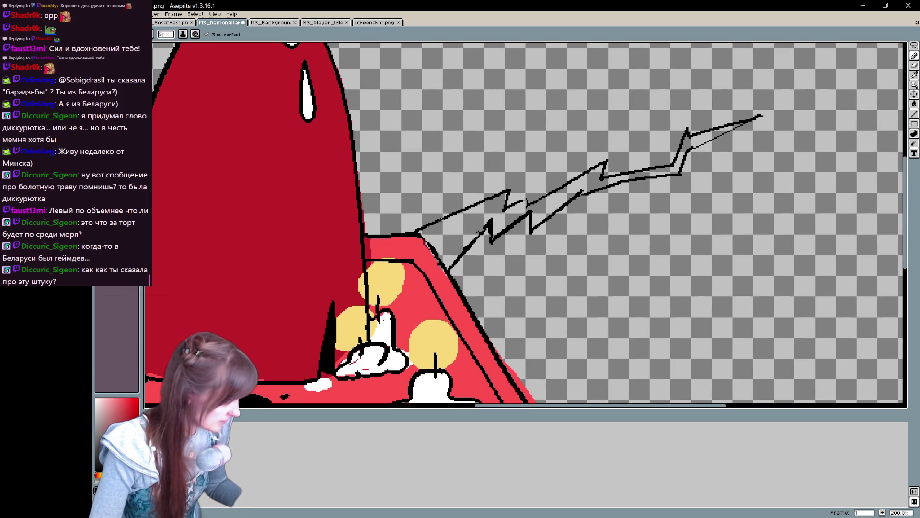
{"action": "mouse_move", "coordinate": [411, 232]}
{"action": "left_mouse_down"}
{"action": "mouse_move", "coordinate": [516, 189]}
{"action": "mouse_move", "coordinate": [508, 196]}
{"action": "mouse_move", "coordinate": [534, 194]}
{"action": "mouse_move", "coordinate": [527, 206]}
{"action": "mouse_move", "coordinate": [609, 160]}
{"action": "mouse_move", "coordinate": [603, 177]}
{"action": "left_mouse_up"}
{"action": "left_click", "coordinate": [676, 163], "text": "shift"}
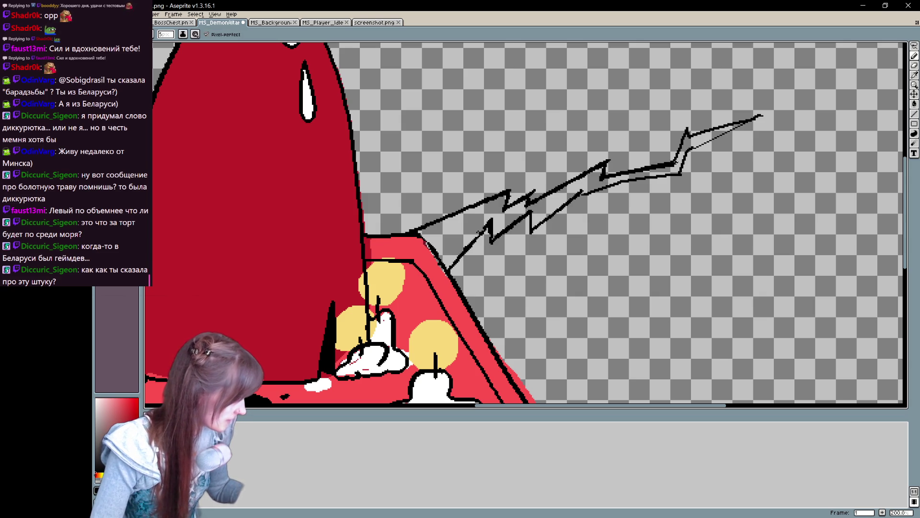
{"action": "left_click", "coordinate": [604, 175], "text": "shift"}
Step: Thicken the bolt's lower outline and extend it into a longer pointed tip
{"action": "left_click", "coordinate": [678, 176], "text": "shift"}
{"action": "key", "text": "b"}
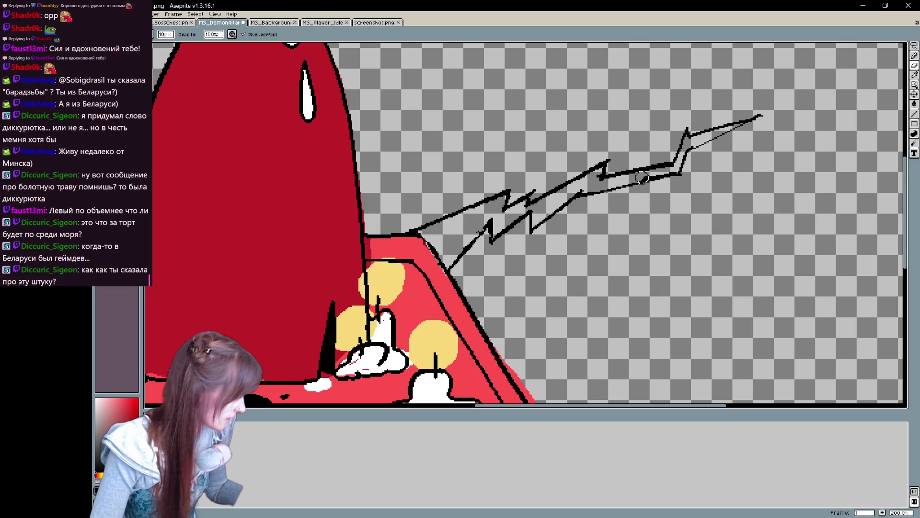
{"action": "left_click_drag", "start_coordinate": [600, 182], "coordinate": [676, 174]}
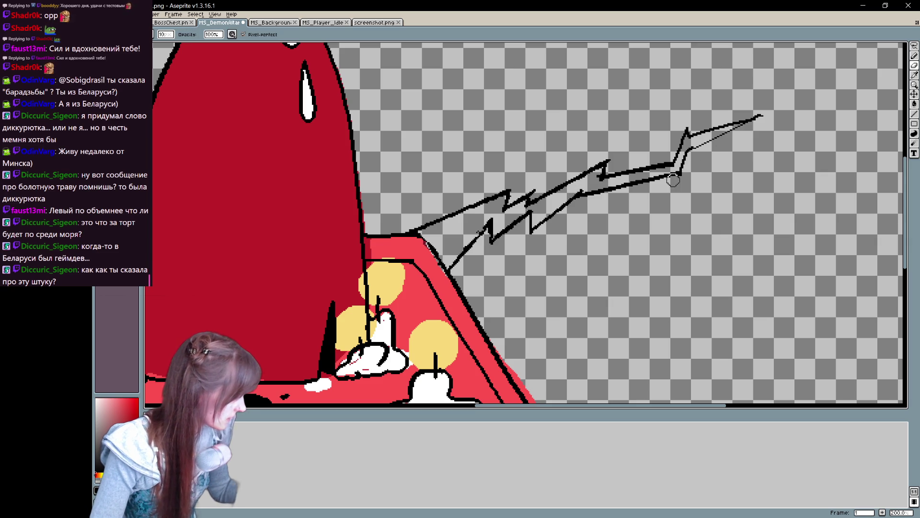
{"action": "key", "text": "e"}
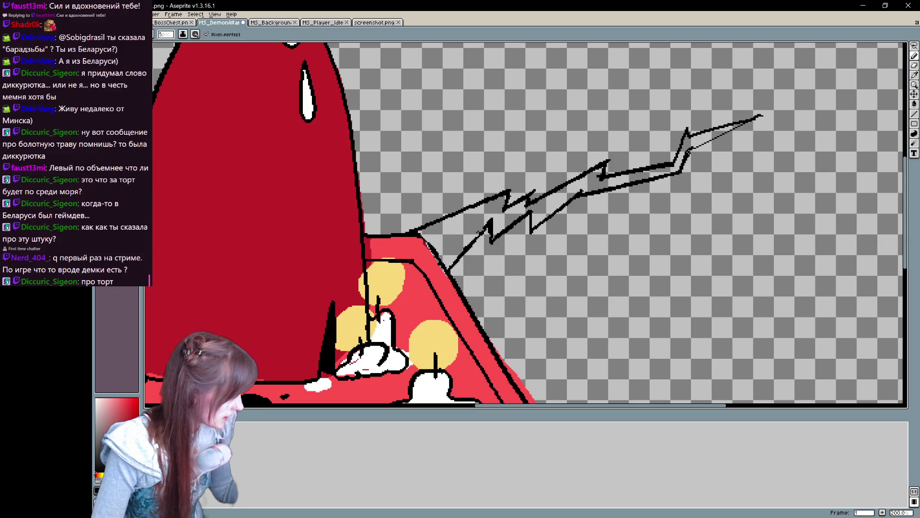
{"action": "left_click", "coordinate": [763, 116], "text": "shift"}
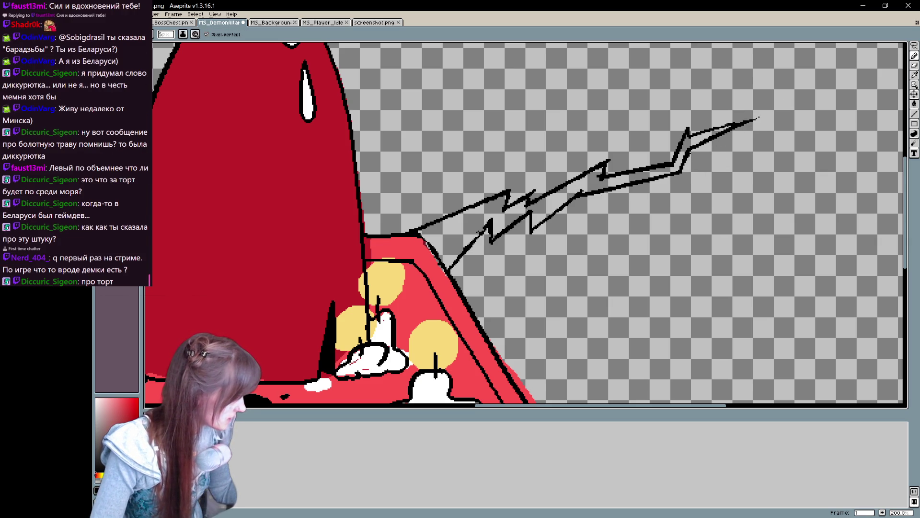
{"action": "left_click", "coordinate": [770, 114], "text": "shift"}
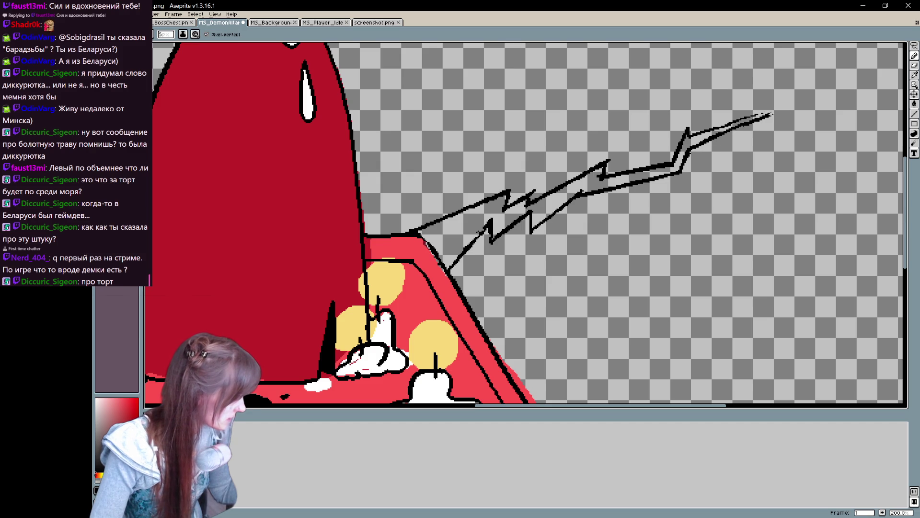
{"action": "key", "text": "ctrl+z"}
{"action": "key", "text": "ctrl+z"}
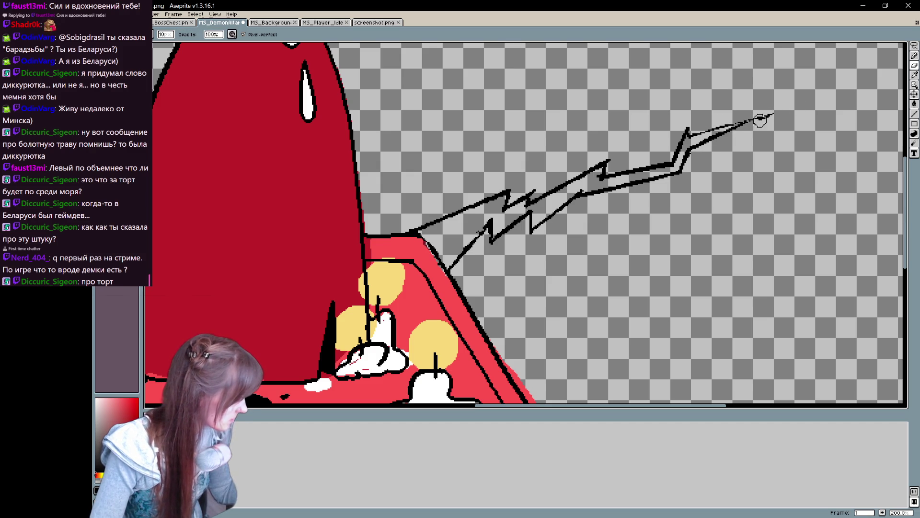
{"action": "left_click", "coordinate": [777, 108], "text": "shift"}
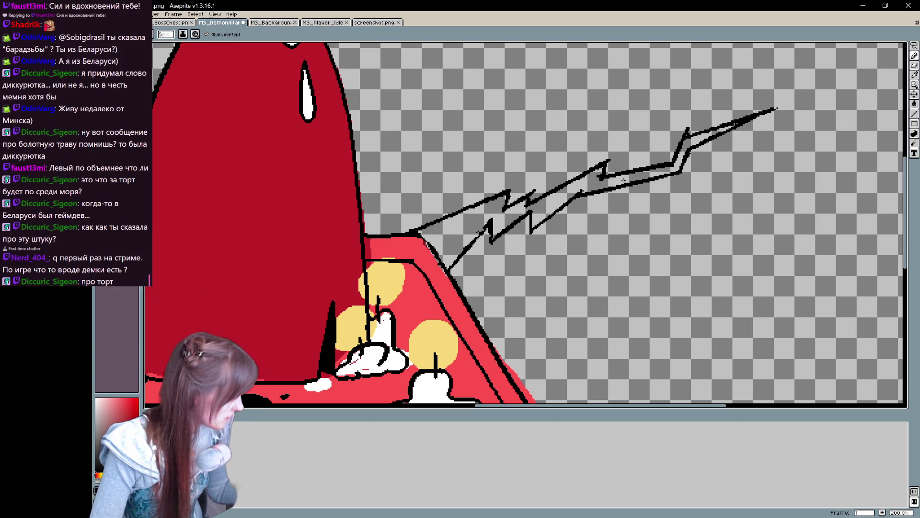
Step: Darken the crack's lower diagonal outline, erase stray pixels, and sharpen the top spike
{"action": "key", "text": "e"}
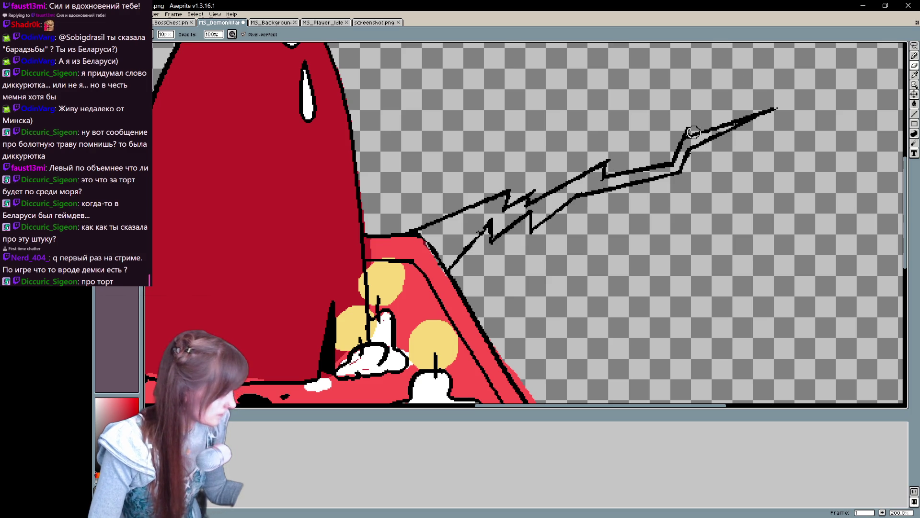
{"action": "key", "text": "b"}
{"action": "left_click_drag", "start_coordinate": [697, 191], "coordinate": [675, 219]}
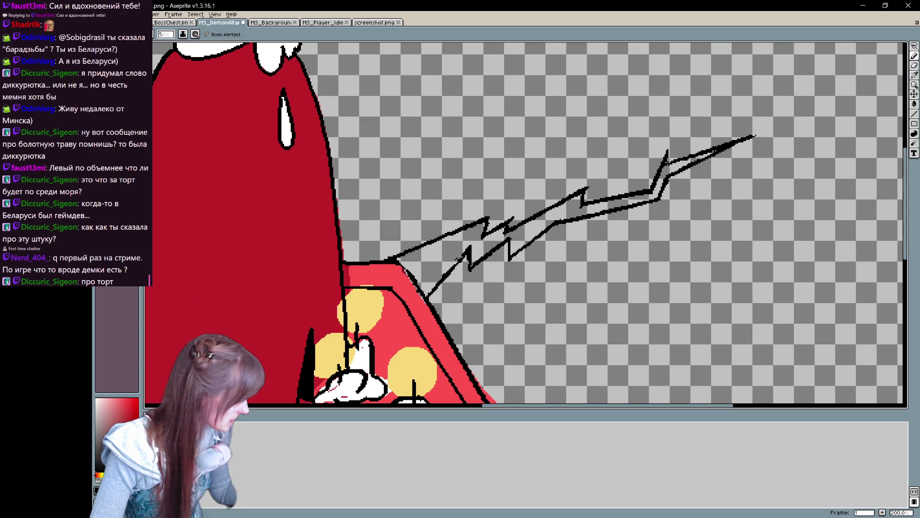
{"action": "left_click_drag", "start_coordinate": [457, 259], "coordinate": [418, 290]}
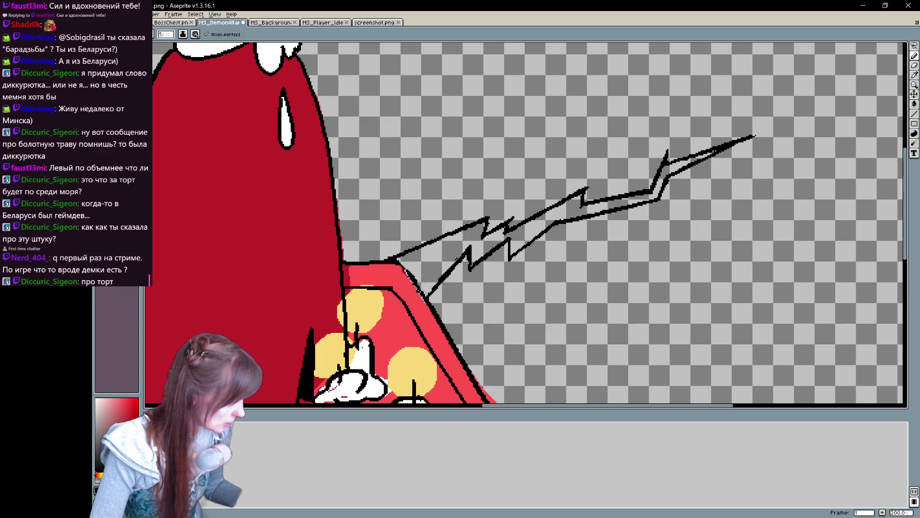
{"action": "left_click_drag", "start_coordinate": [468, 263], "coordinate": [473, 263]}
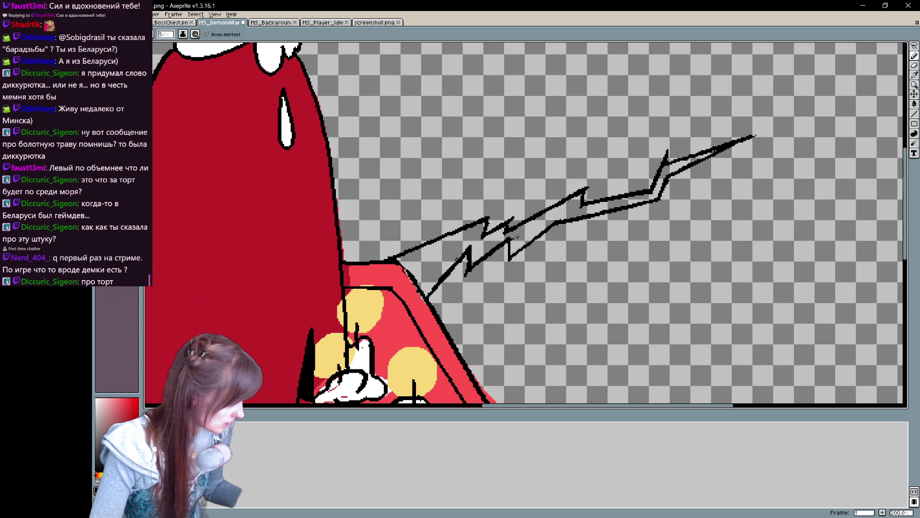
{"action": "key", "text": "e"}
{"action": "left_click_drag", "start_coordinate": [511, 242], "coordinate": [569, 199]}
{"action": "key", "text": "b"}
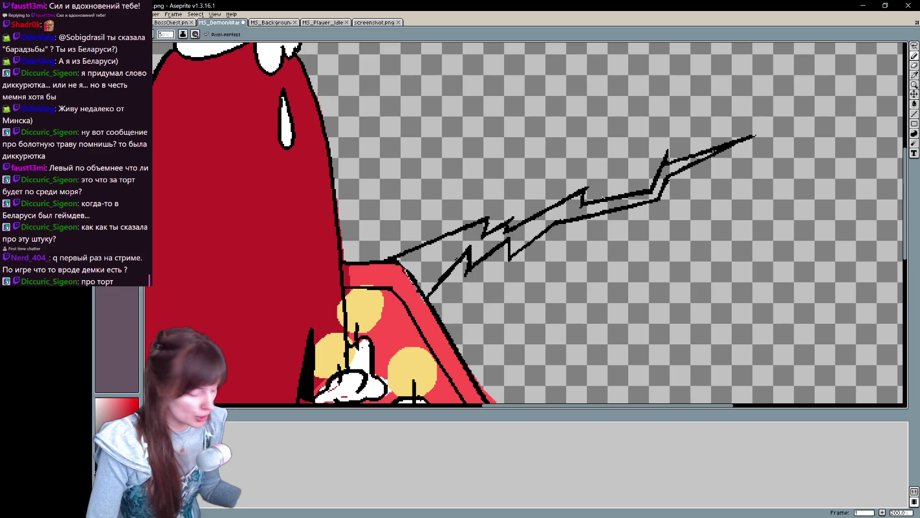
{"action": "left_click_drag", "start_coordinate": [435, 283], "coordinate": [426, 295]}
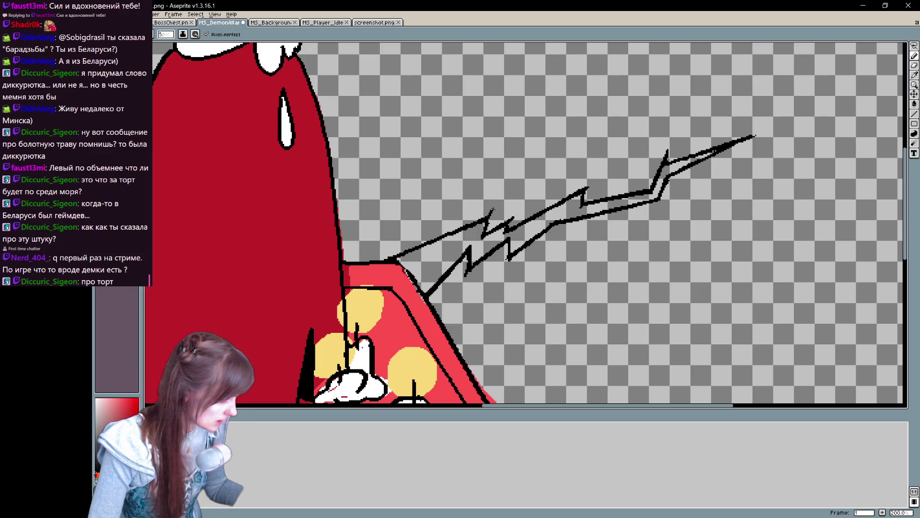
{"action": "left_click_drag", "start_coordinate": [495, 202], "coordinate": [504, 203]}
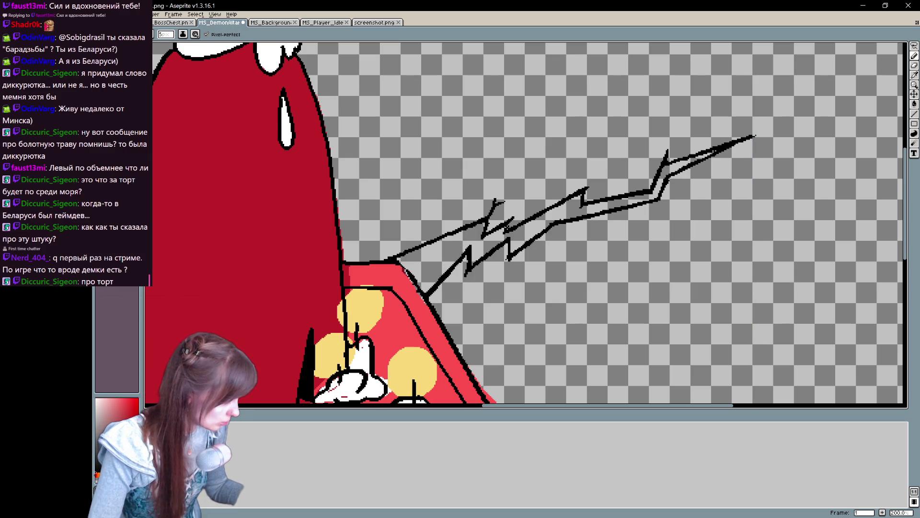
Step: Add short hairline splinters off the zigzag near its upper spike and lower end, undoing bad strokes
{"action": "left_click_drag", "start_coordinate": [583, 192], "coordinate": [587, 178]}
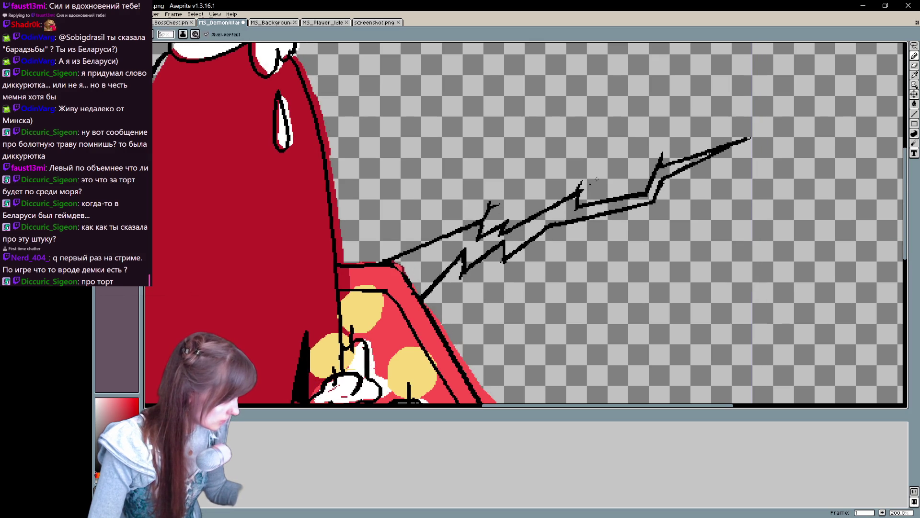
{"action": "key", "text": "ctrl+z"}
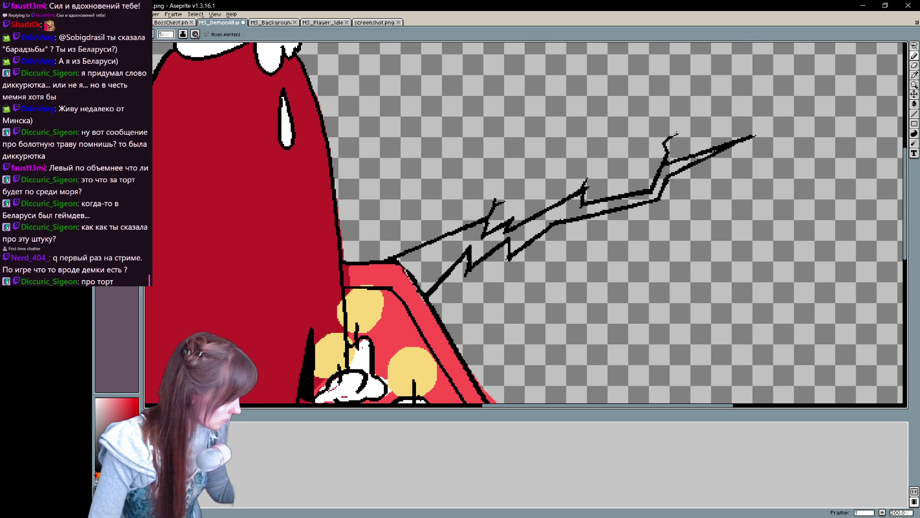
{"action": "left_click_drag", "start_coordinate": [668, 177], "coordinate": [705, 165]}
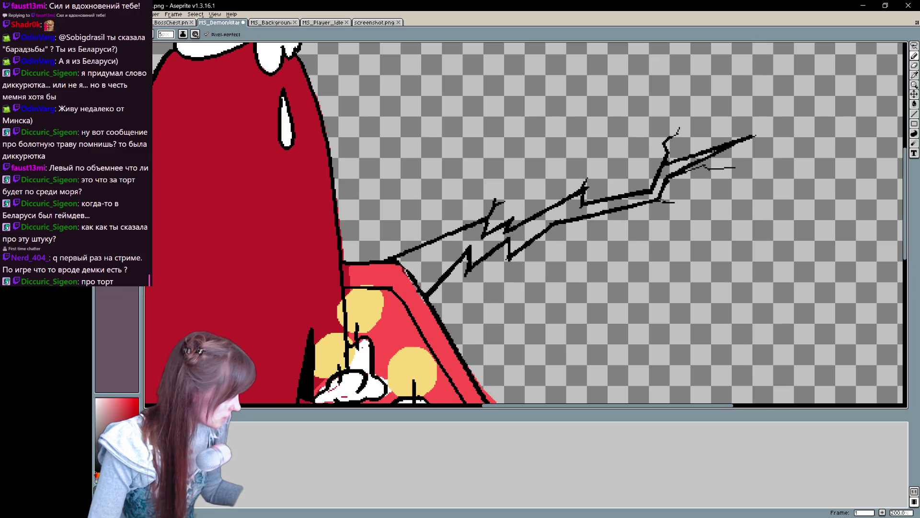
{"action": "key", "text": "ctrl+z"}
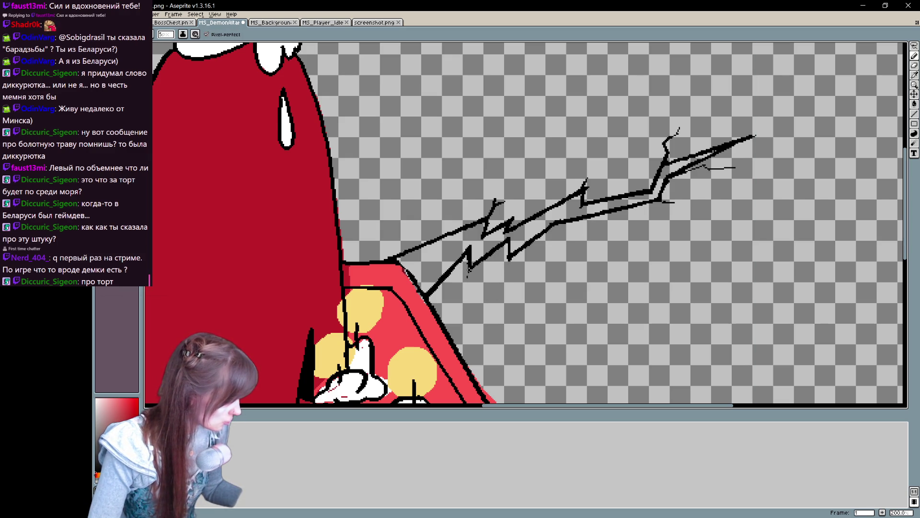
{"action": "left_click_drag", "start_coordinate": [469, 279], "coordinate": [457, 286]}
{"action": "key", "text": "ctrl+z"}
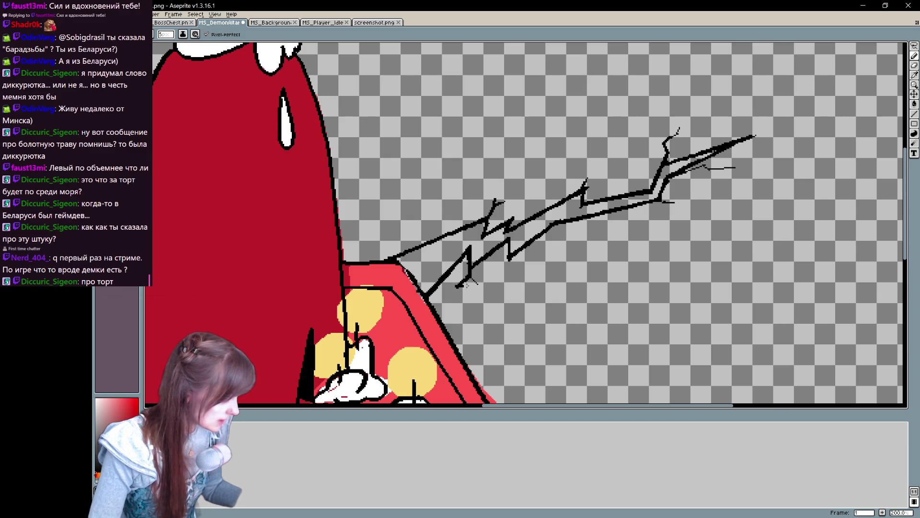
{"action": "left_click_drag", "start_coordinate": [556, 230], "coordinate": [625, 219]}
{"action": "left_click_drag", "start_coordinate": [537, 284], "coordinate": [533, 298]}
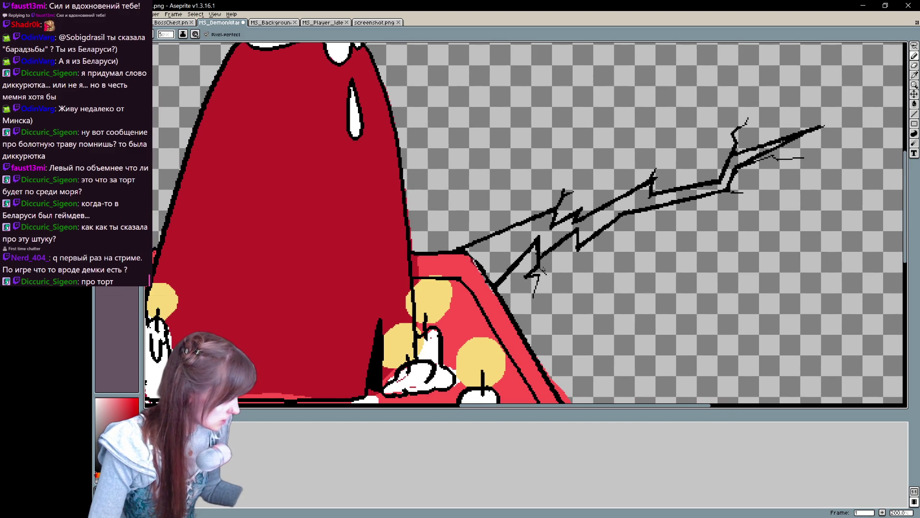
{"action": "left_click_drag", "start_coordinate": [574, 259], "coordinate": [548, 276]}
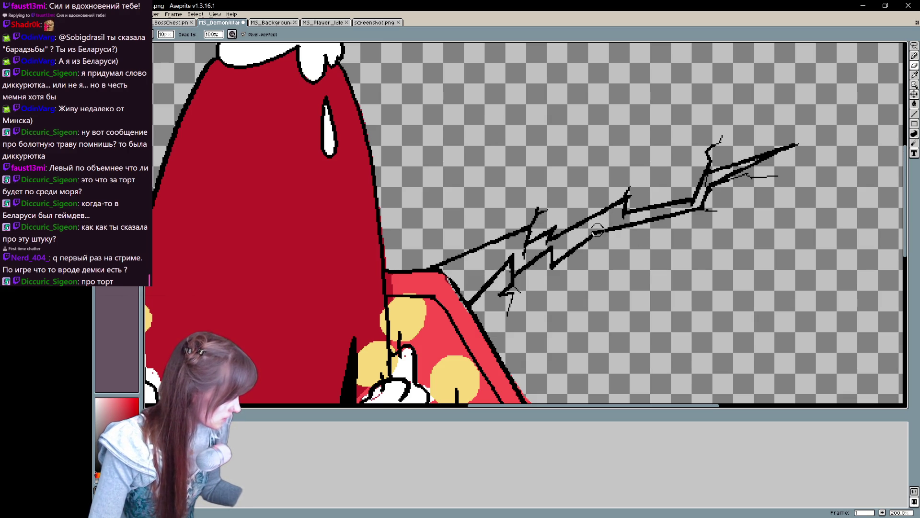
Step: Zoom out and pan so the whole altar and both side cracks are visible
{"action": "scroll", "coordinate": [486, 268], "scroll_direction": "down", "scroll_amount": 4}
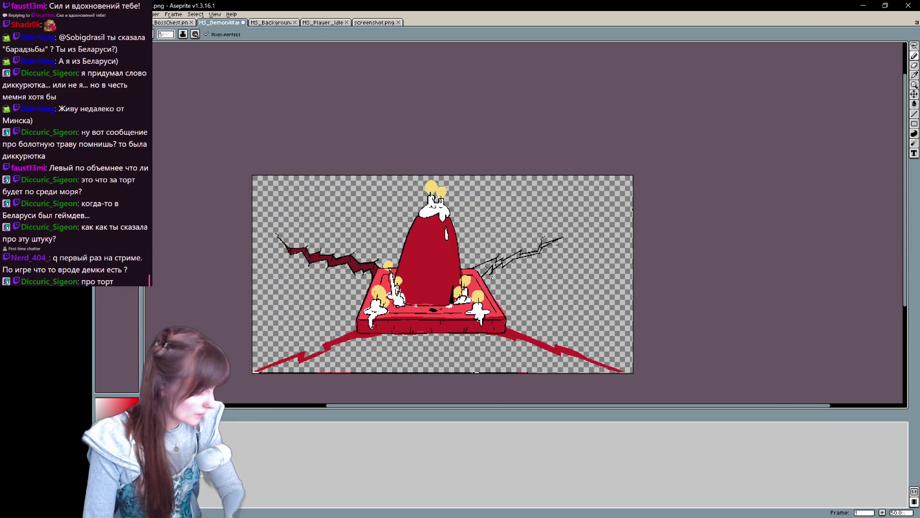
{"action": "left_click_drag", "start_coordinate": [336, 426], "coordinate": [396, 338]}
{"action": "scroll", "coordinate": [396, 338], "scroll_direction": "up", "scroll_amount": 2}
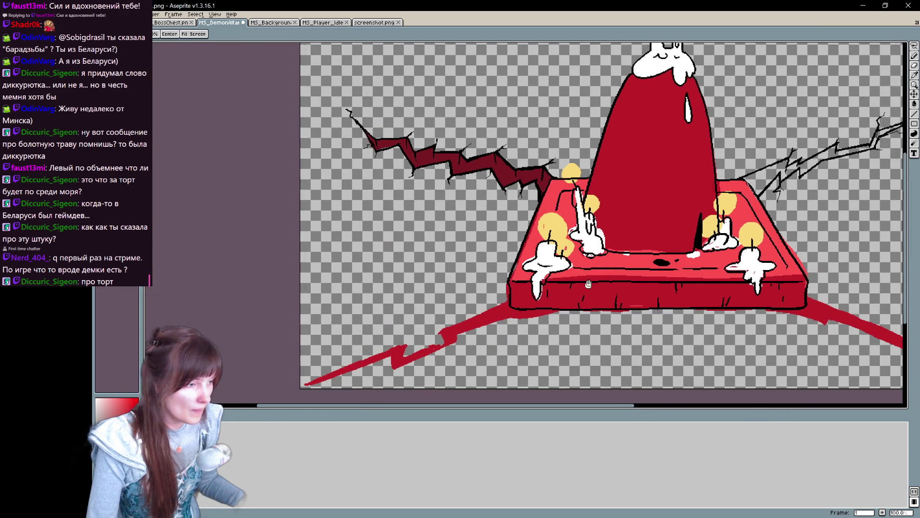
{"action": "mouse_move", "coordinate": [588, 285]}
{"action": "left_mouse_down"}
{"action": "mouse_move", "coordinate": [619, 355]}
{"action": "mouse_move", "coordinate": [568, 349]}
{"action": "left_mouse_up"}
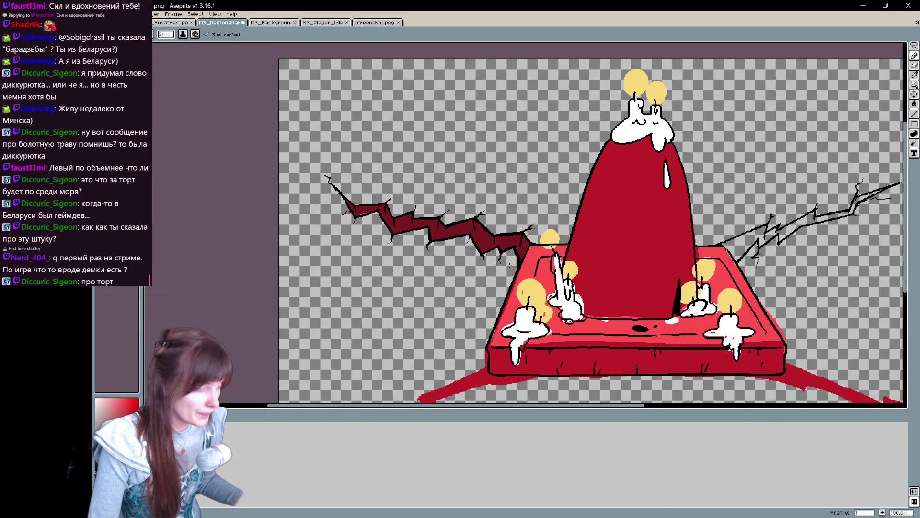
{"action": "mouse_move", "coordinate": [608, 267]}
{"action": "left_mouse_down"}
{"action": "mouse_move", "coordinate": [503, 263]}
{"action": "mouse_move", "coordinate": [445, 276]}
{"action": "mouse_move", "coordinate": [437, 285]}
{"action": "mouse_move", "coordinate": [441, 314]}
{"action": "mouse_move", "coordinate": [465, 341]}
{"action": "mouse_move", "coordinate": [537, 297]}
{"action": "mouse_move", "coordinate": [604, 205]}
{"action": "mouse_move", "coordinate": [633, 187]}
{"action": "mouse_move", "coordinate": [443, 266]}
{"action": "mouse_move", "coordinate": [433, 255]}
{"action": "left_mouse_up"}
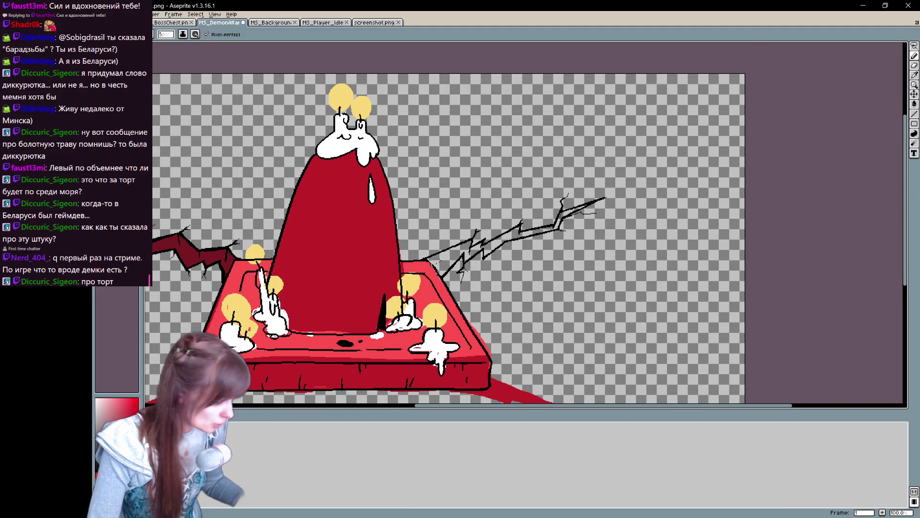
Step: Paint dark red along the right crack and bucket-fill its two remaining segments
{"action": "left_click_drag", "start_coordinate": [429, 258], "coordinate": [523, 224]}
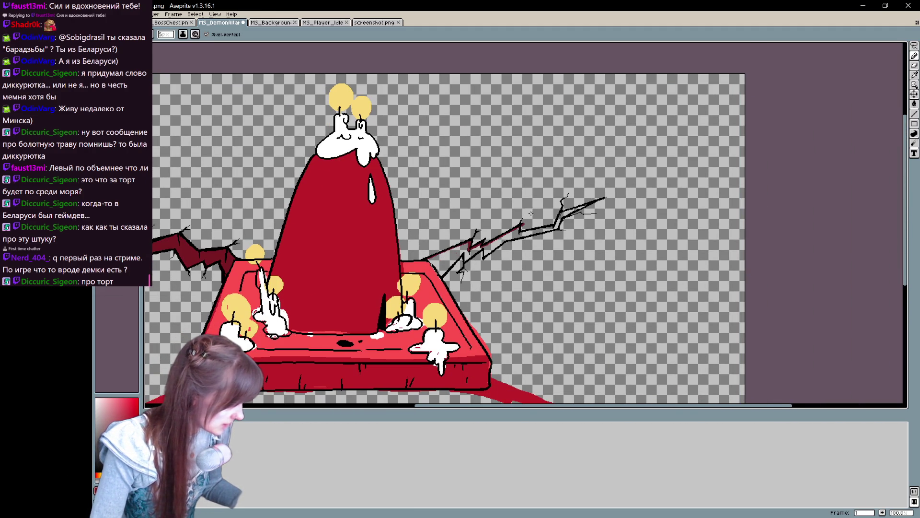
{"action": "key", "text": "e"}
{"action": "key", "text": "b"}
{"action": "mouse_move", "coordinate": [519, 233]}
{"action": "left_mouse_down"}
{"action": "mouse_move", "coordinate": [581, 209]}
{"action": "mouse_move", "coordinate": [440, 277]}
{"action": "left_mouse_up"}
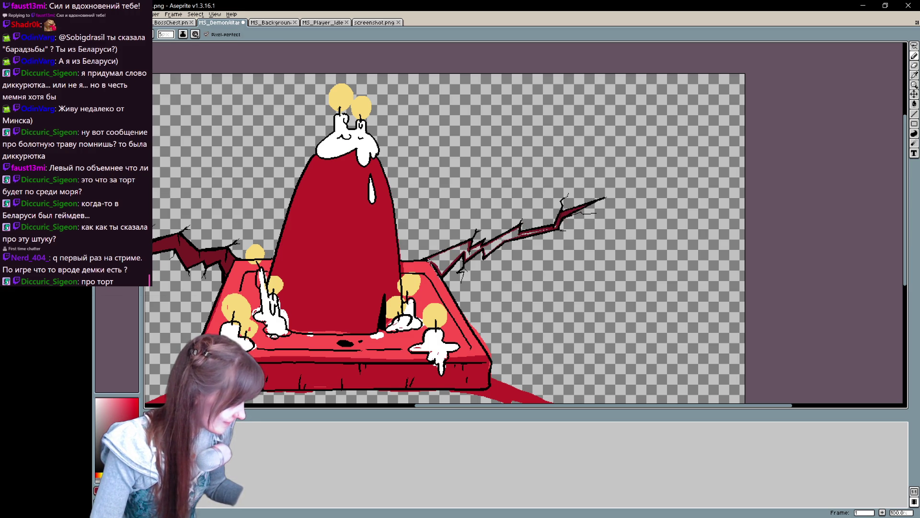
{"action": "key", "text": "g"}
{"action": "left_click", "coordinate": [450, 259]}
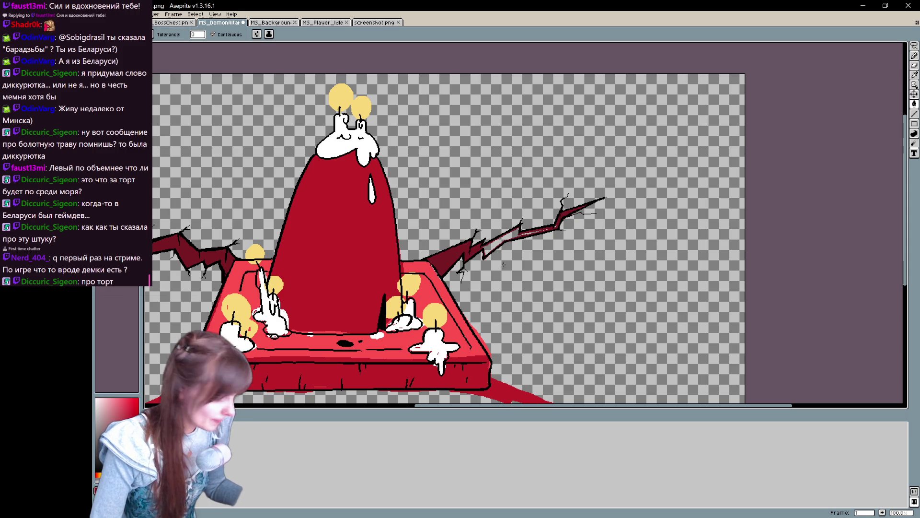
{"action": "left_click", "coordinate": [503, 238]}
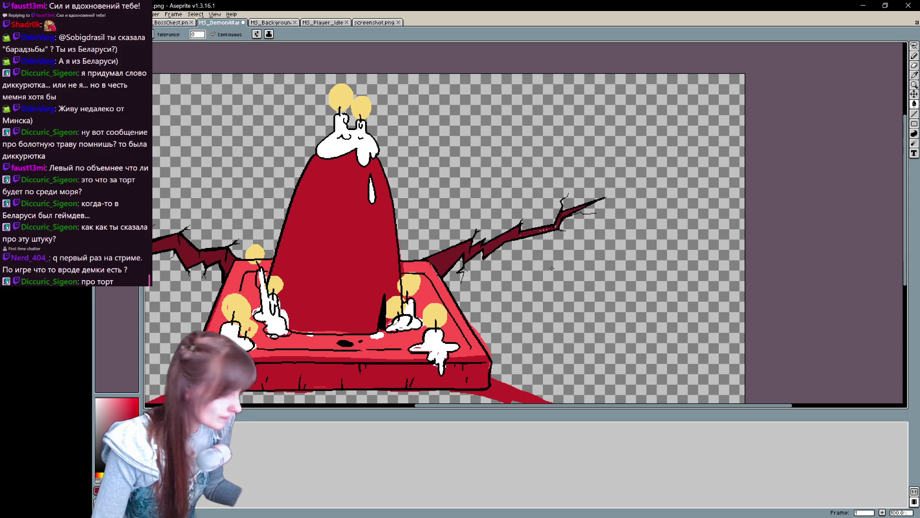
{"action": "scroll", "coordinate": [516, 203], "scroll_direction": "up", "scroll_amount": 1}
{"action": "key", "text": "b"}
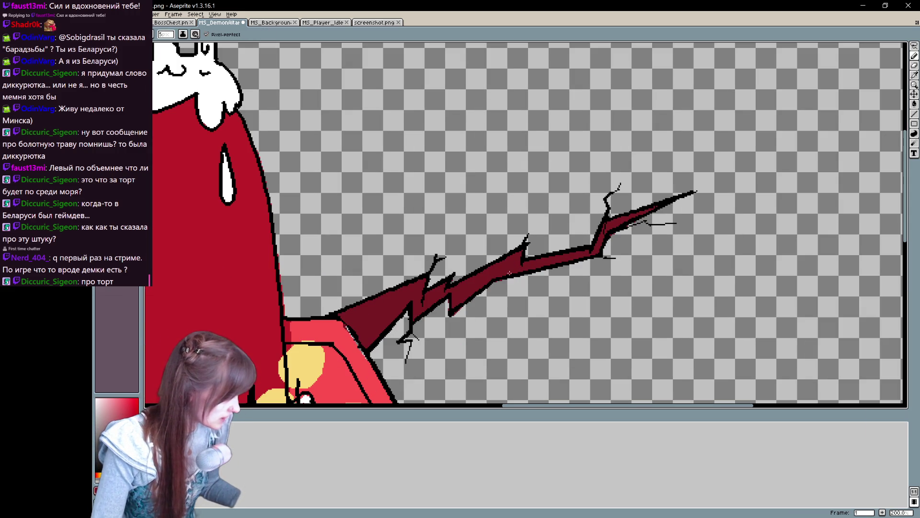
Step: Reframe the view on the altar and both candle groups, and undo the last pencil stroke
{"action": "key", "text": "e"}
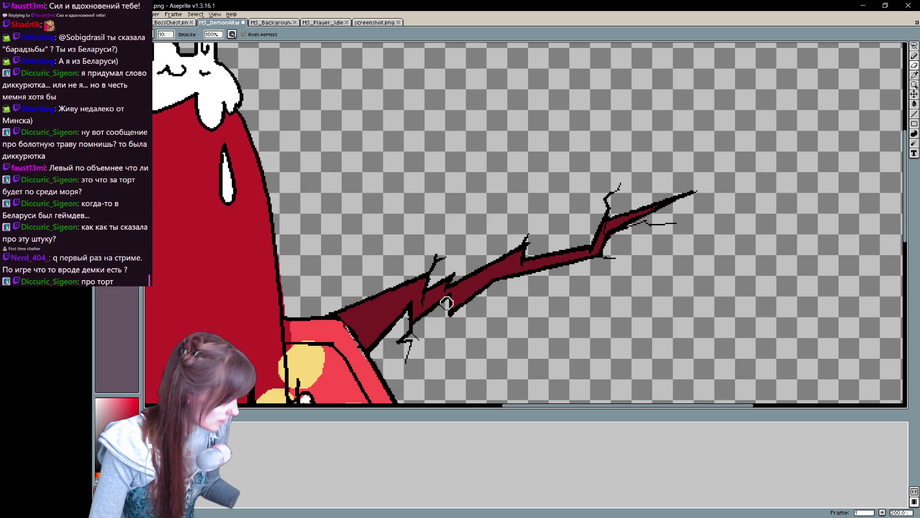
{"action": "key", "text": "space"}
{"action": "left_click_drag", "start_coordinate": [640, 255], "coordinate": [629, 281]}
{"action": "key", "text": "b"}
{"action": "left_click_drag", "start_coordinate": [644, 231], "coordinate": [724, 189]}
{"action": "left_click_drag", "start_coordinate": [459, 323], "coordinate": [519, 211]}
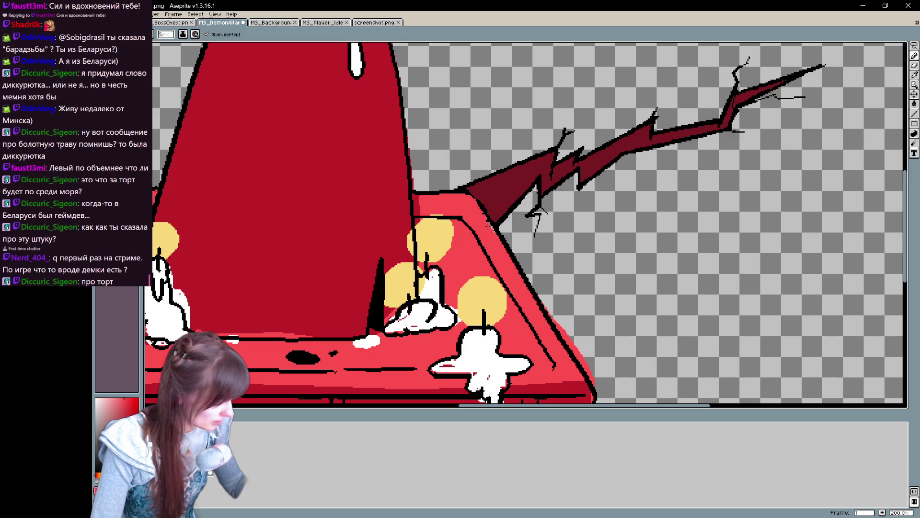
{"action": "mouse_move", "coordinate": [572, 297]}
{"action": "left_mouse_down"}
{"action": "mouse_move", "coordinate": [606, 354]}
{"action": "mouse_move", "coordinate": [675, 272]}
{"action": "mouse_move", "coordinate": [707, 277]}
{"action": "mouse_move", "coordinate": [734, 307]}
{"action": "mouse_move", "coordinate": [505, 321]}
{"action": "mouse_move", "coordinate": [399, 352]}
{"action": "left_mouse_up"}
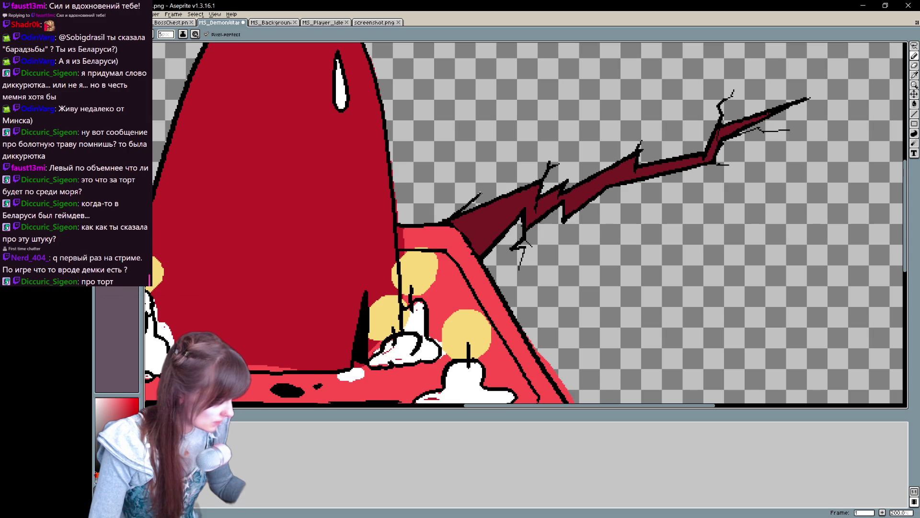
{"action": "key", "text": "ctrl+z"}
Step: Draw thin black lines above the dark branch and paint dark red between them
{"action": "left_click_drag", "start_coordinate": [449, 223], "coordinate": [518, 194]}
{"action": "left_click_drag", "start_coordinate": [442, 223], "coordinate": [525, 185]}
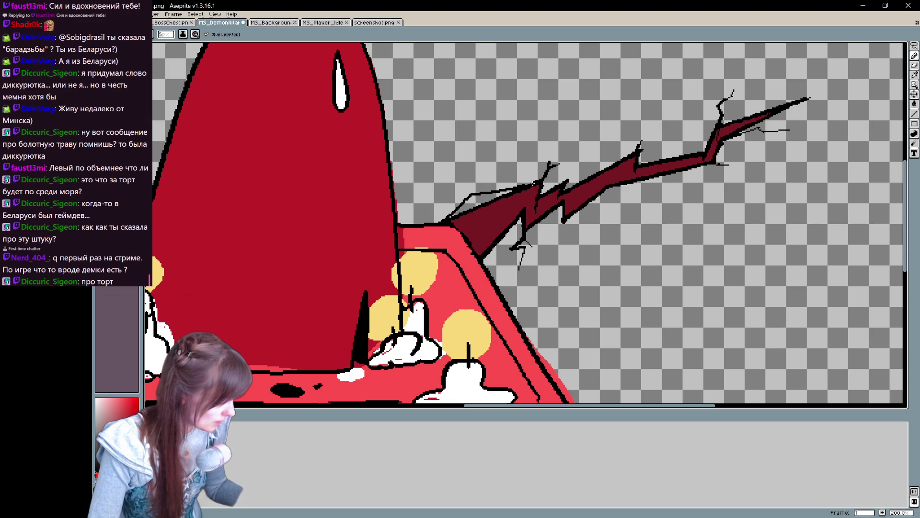
{"action": "key", "text": "b"}
{"action": "left_click_drag", "start_coordinate": [477, 206], "coordinate": [513, 251]}
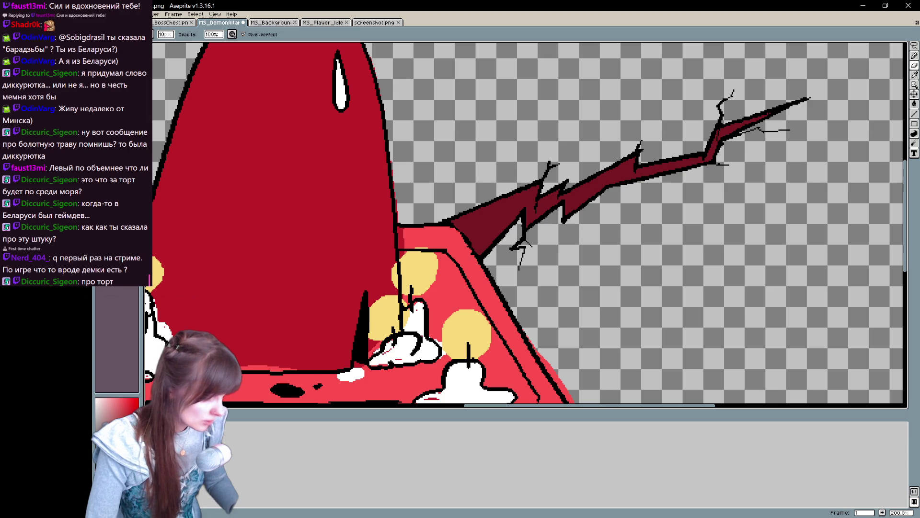
{"action": "mouse_move", "coordinate": [439, 223]}
{"action": "left_mouse_down"}
{"action": "mouse_move", "coordinate": [474, 197]}
{"action": "mouse_move", "coordinate": [525, 184]}
{"action": "left_mouse_up"}
{"action": "mouse_move", "coordinate": [474, 199]}
{"action": "left_mouse_down"}
{"action": "mouse_move", "coordinate": [480, 216]}
{"action": "mouse_move", "coordinate": [450, 218]}
{"action": "mouse_move", "coordinate": [527, 189]}
{"action": "left_mouse_up"}
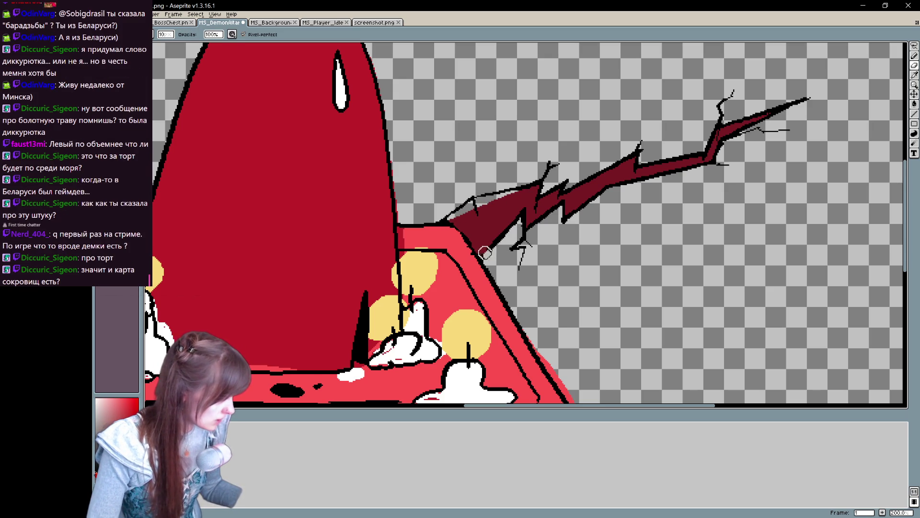
{"action": "key", "text": "e"}
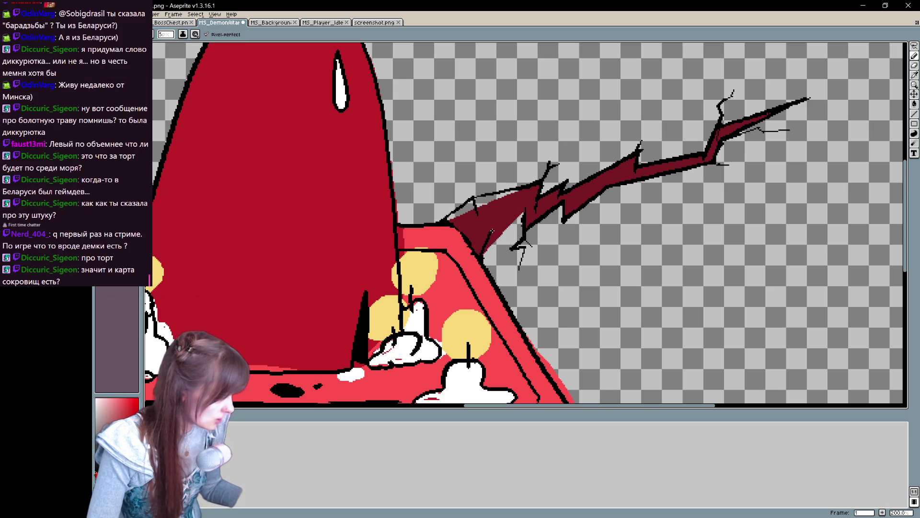
{"action": "mouse_move", "coordinate": [492, 232]}
{"action": "left_mouse_down"}
{"action": "mouse_move", "coordinate": [487, 247]}
{"action": "mouse_move", "coordinate": [523, 213]}
{"action": "left_mouse_up"}
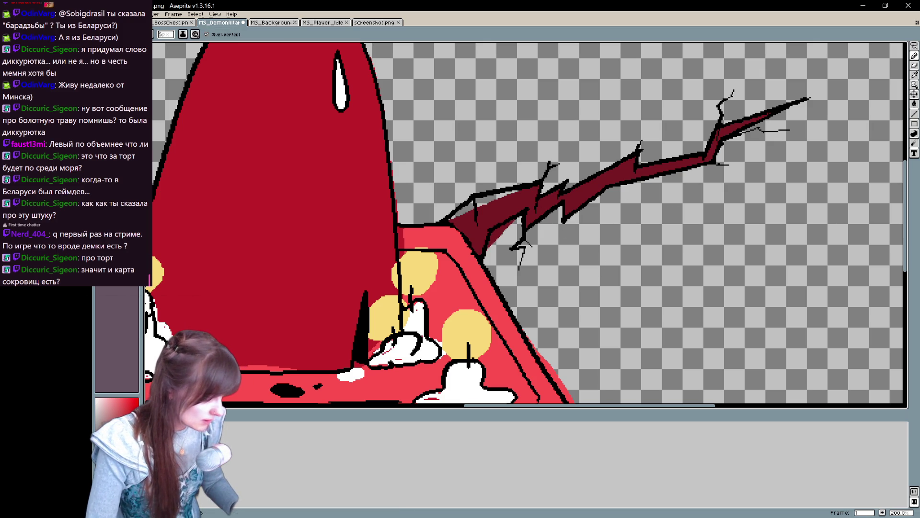
Step: Fill the gap near the horn base dark red and try, then undo, a thin black crack on the horn edge
{"action": "key", "text": "b"}
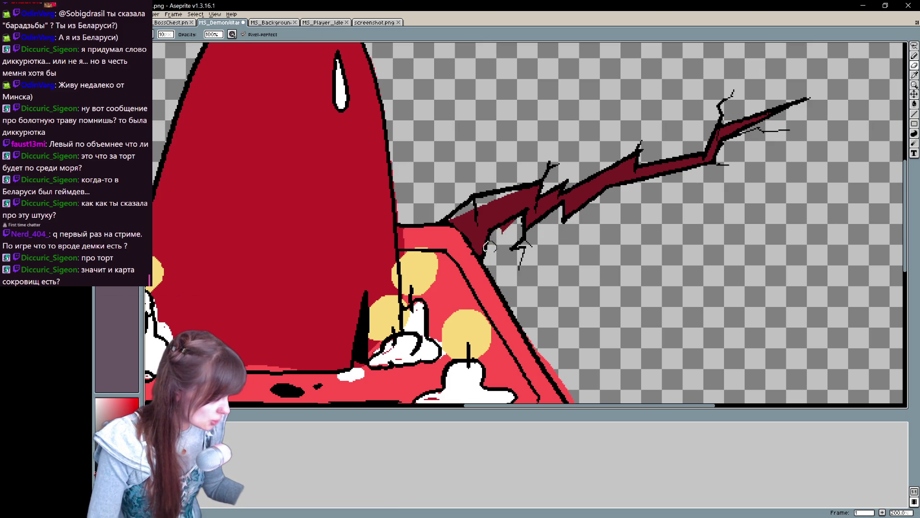
{"action": "key", "text": "e"}
{"action": "mouse_move", "coordinate": [453, 218]}
{"action": "left_mouse_down"}
{"action": "mouse_move", "coordinate": [472, 202]}
{"action": "mouse_move", "coordinate": [459, 216]}
{"action": "mouse_move", "coordinate": [528, 190]}
{"action": "left_mouse_up"}
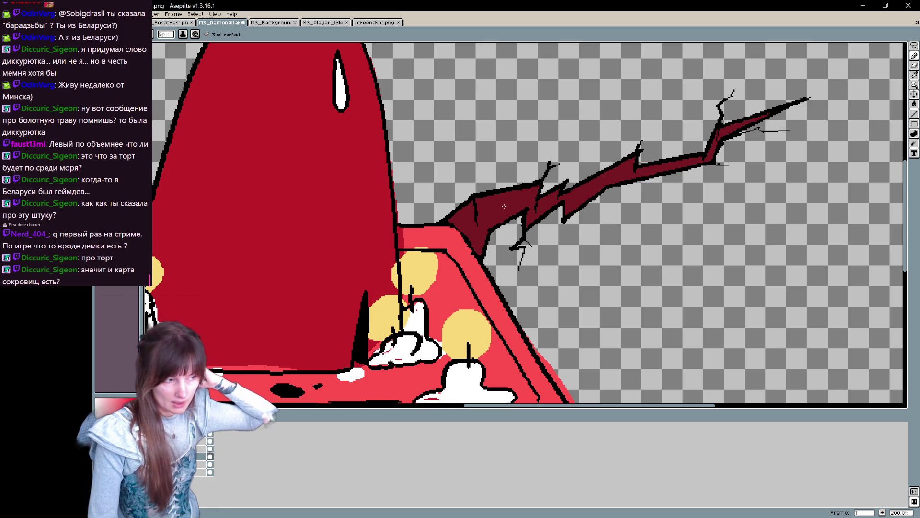
{"action": "left_click_drag", "start_coordinate": [504, 206], "coordinate": [569, 197]}
{"action": "key", "text": "alt"}
{"action": "left_click", "coordinate": [544, 185], "text": "alt"}
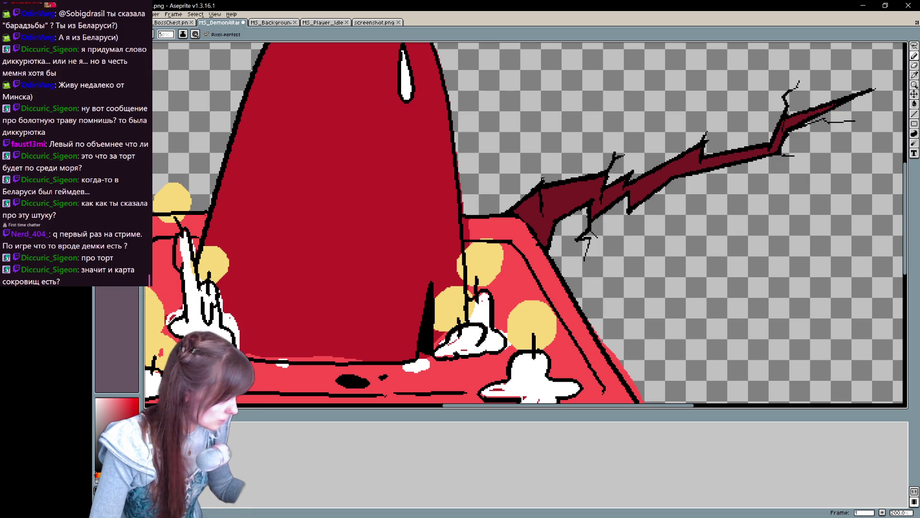
{"action": "key", "text": "ctrl+z"}
{"action": "mouse_move", "coordinate": [540, 187]}
{"action": "left_mouse_down"}
{"action": "mouse_move", "coordinate": [566, 163]}
{"action": "mouse_move", "coordinate": [555, 168]}
{"action": "left_mouse_up"}
{"action": "key", "text": "ctrl+z"}
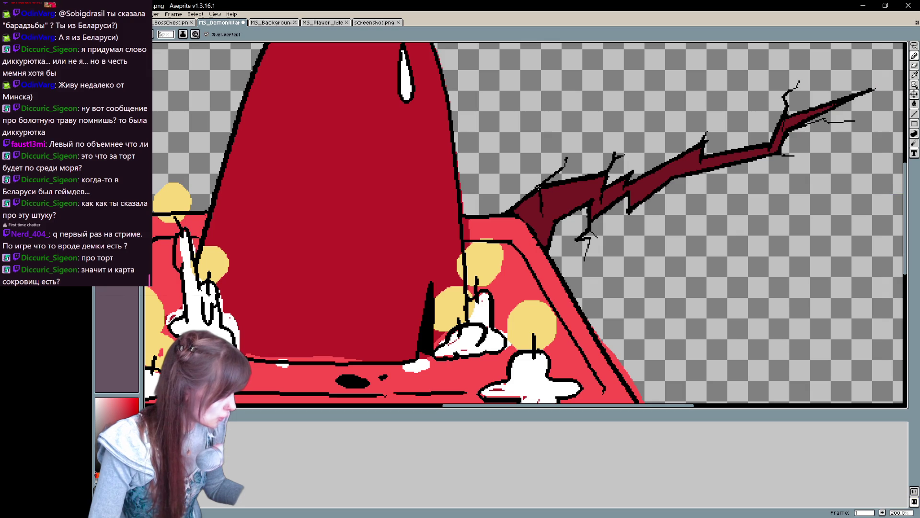
{"action": "left_click_drag", "start_coordinate": [616, 146], "coordinate": [597, 206]}
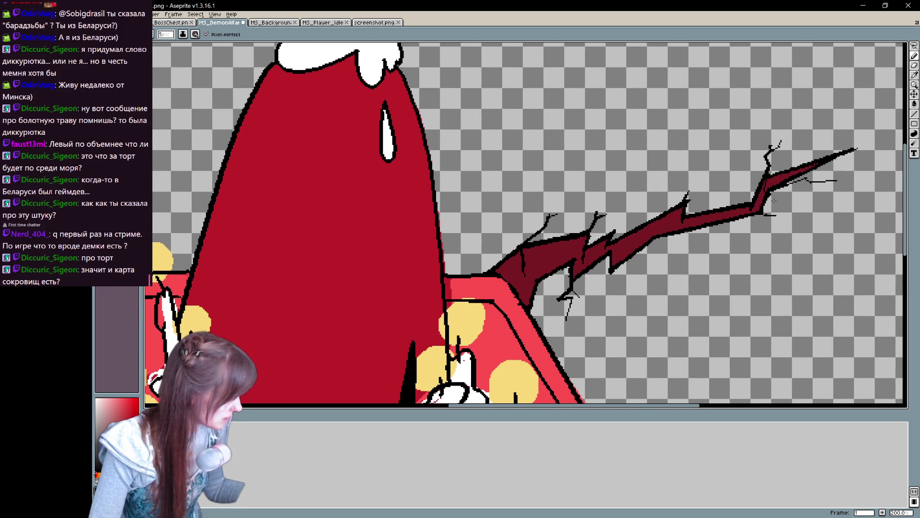
{"action": "scroll", "coordinate": [652, 289], "scroll_direction": "down", "scroll_amount": 3}
Step: Frame the whole altar and erase stray pixels along its right edge and bottom outline
{"action": "scroll", "coordinate": [490, 238], "scroll_direction": "up", "scroll_amount": 2}
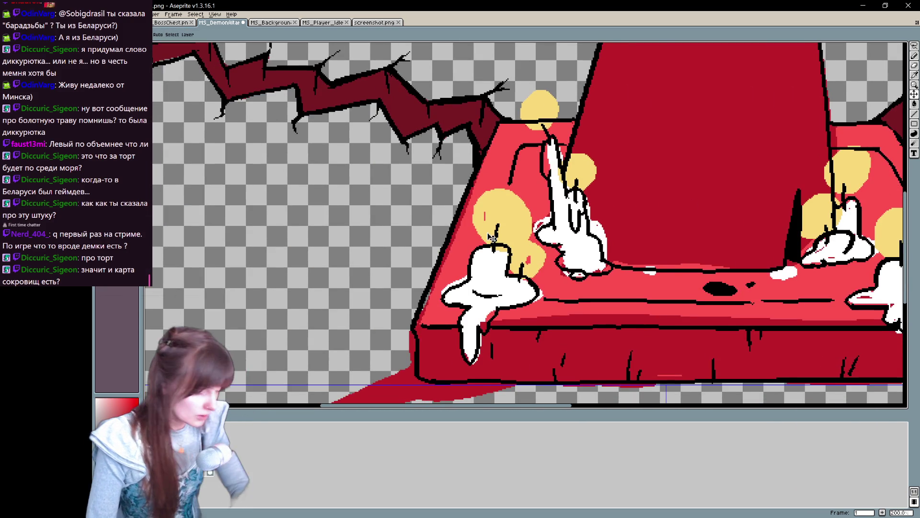
{"action": "scroll", "coordinate": [489, 238], "scroll_direction": "down", "scroll_amount": 3}
{"action": "scroll", "coordinate": [491, 237], "scroll_direction": "up", "scroll_amount": 1}
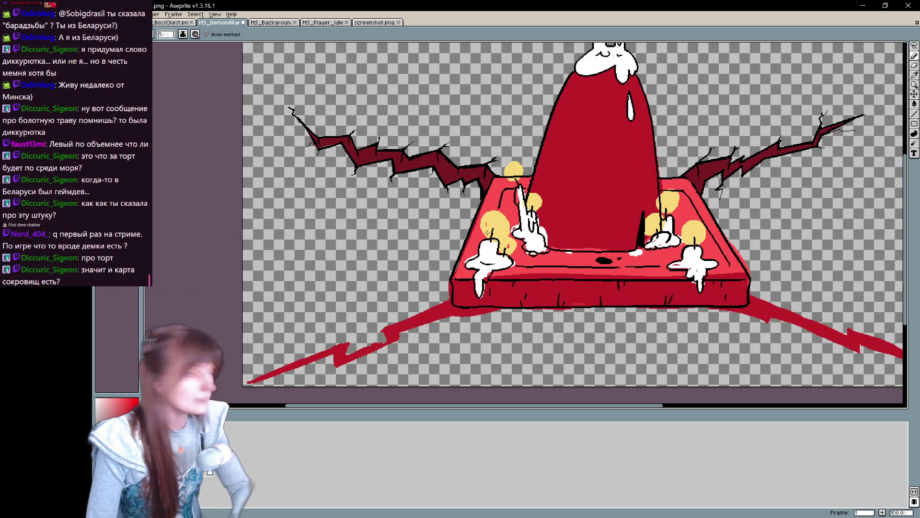
{"action": "key", "text": "space"}
{"action": "left_click_drag", "start_coordinate": [572, 227], "coordinate": [445, 265]}
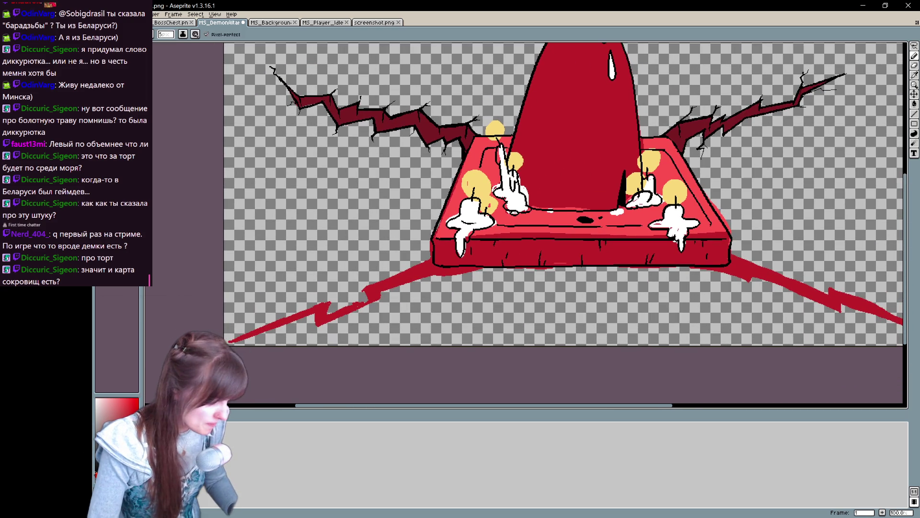
{"action": "key", "text": "e"}
{"action": "left_click_drag", "start_coordinate": [735, 232], "coordinate": [700, 195]}
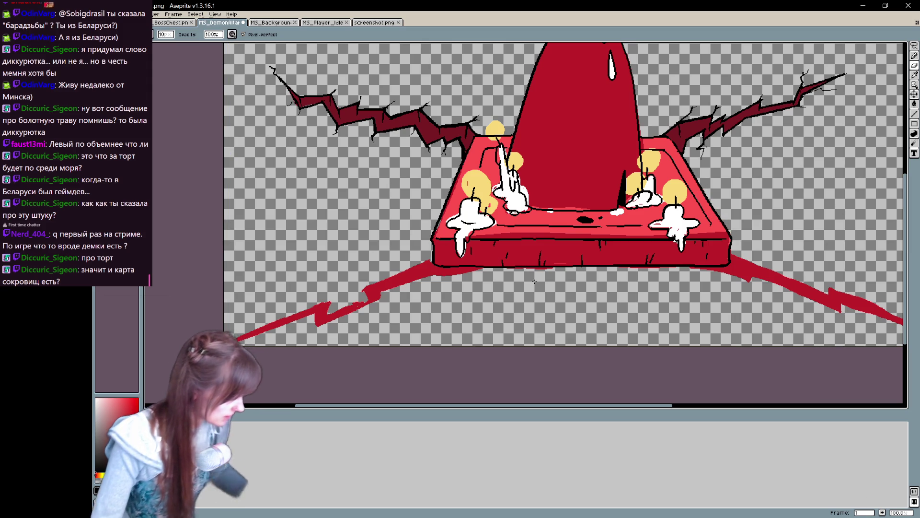
{"action": "left_click_drag", "start_coordinate": [515, 271], "coordinate": [509, 269]}
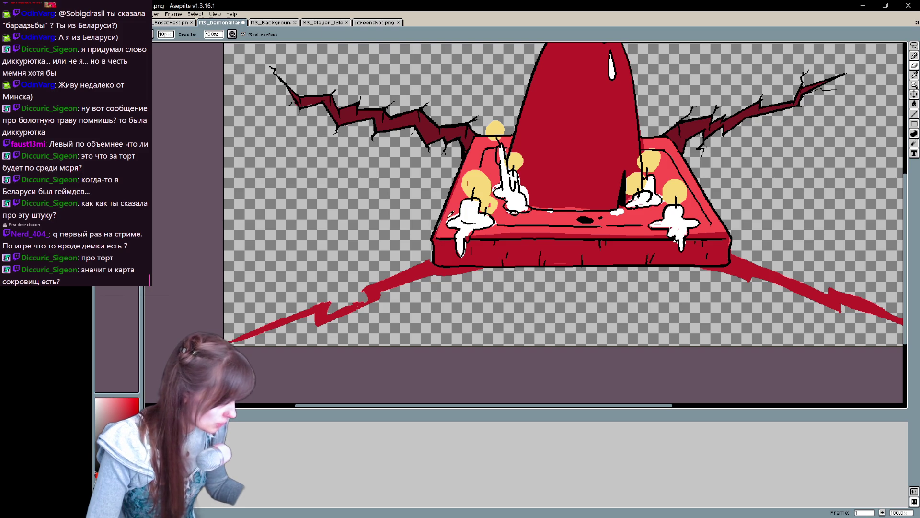
{"action": "key", "text": "e"}
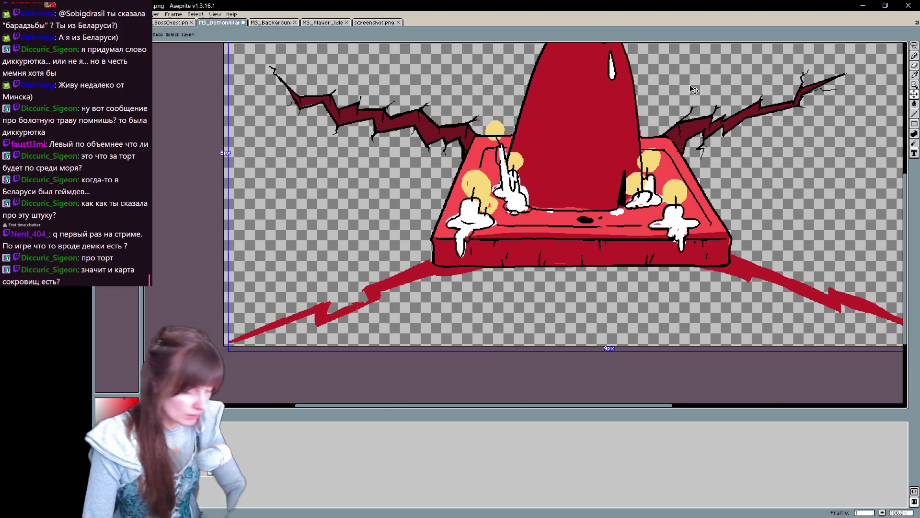
{"action": "scroll", "coordinate": [566, 193], "scroll_direction": "up", "scroll_amount": 1}
{"action": "key", "text": "b"}
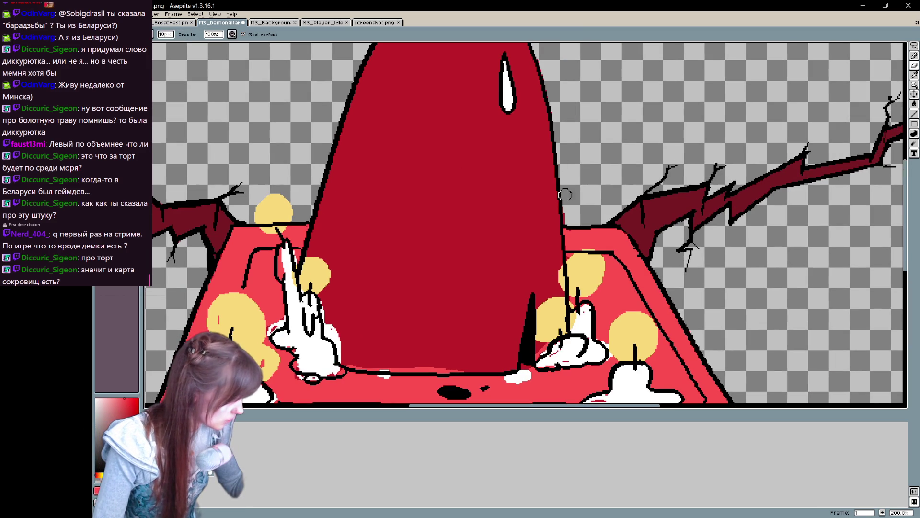
Step: Repaint the altar's top front edge in light pink
{"action": "mouse_move", "coordinate": [567, 216]}
{"action": "left_mouse_down"}
{"action": "mouse_move", "coordinate": [609, 132]}
{"action": "mouse_move", "coordinate": [617, 315]}
{"action": "mouse_move", "coordinate": [645, 290]}
{"action": "mouse_move", "coordinate": [623, 144]}
{"action": "mouse_move", "coordinate": [591, 111]}
{"action": "left_mouse_up"}
{"action": "left_click_drag", "start_coordinate": [657, 244], "coordinate": [841, 281]}
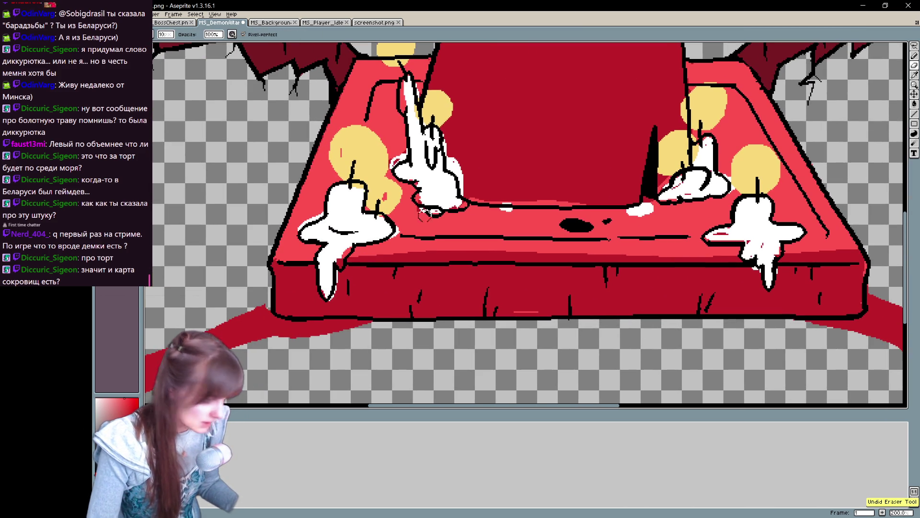
{"action": "key", "text": "e"}
{"action": "mouse_move", "coordinate": [349, 259]}
{"action": "left_mouse_down"}
{"action": "mouse_move", "coordinate": [468, 256]}
{"action": "mouse_move", "coordinate": [441, 251]}
{"action": "left_mouse_up"}
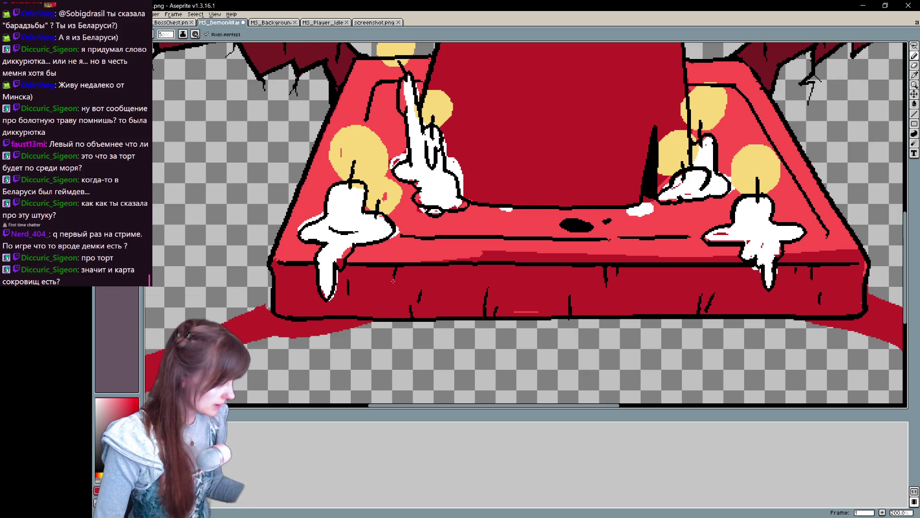
Step: Outline the white wax drip in black and add a white blob on the table edge
{"action": "left_click", "coordinate": [691, 166], "text": "alt"}
{"action": "mouse_move", "coordinate": [636, 216]}
{"action": "left_mouse_down"}
{"action": "mouse_move", "coordinate": [658, 200]}
{"action": "mouse_move", "coordinate": [632, 379]}
{"action": "mouse_move", "coordinate": [699, 252]}
{"action": "left_mouse_up"}
{"action": "left_click_drag", "start_coordinate": [507, 266], "coordinate": [499, 267]}
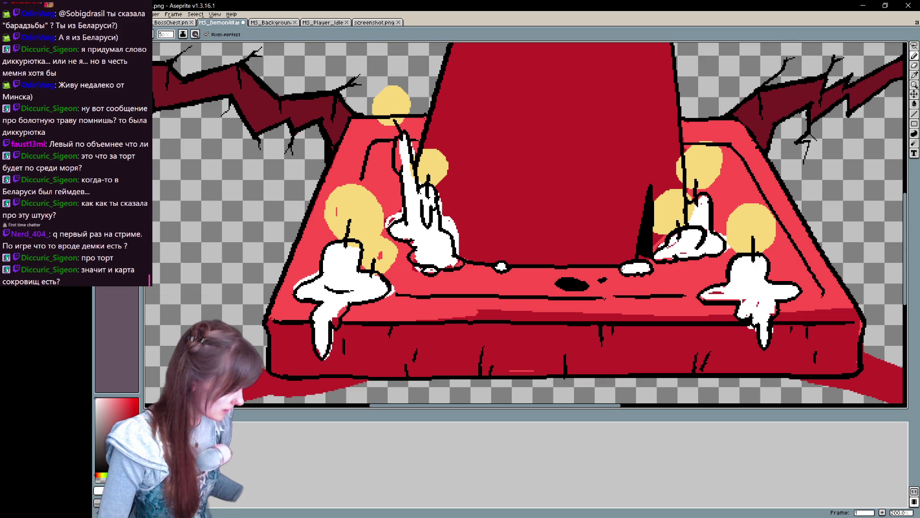
{"action": "left_click_drag", "start_coordinate": [639, 267], "coordinate": [678, 177]}
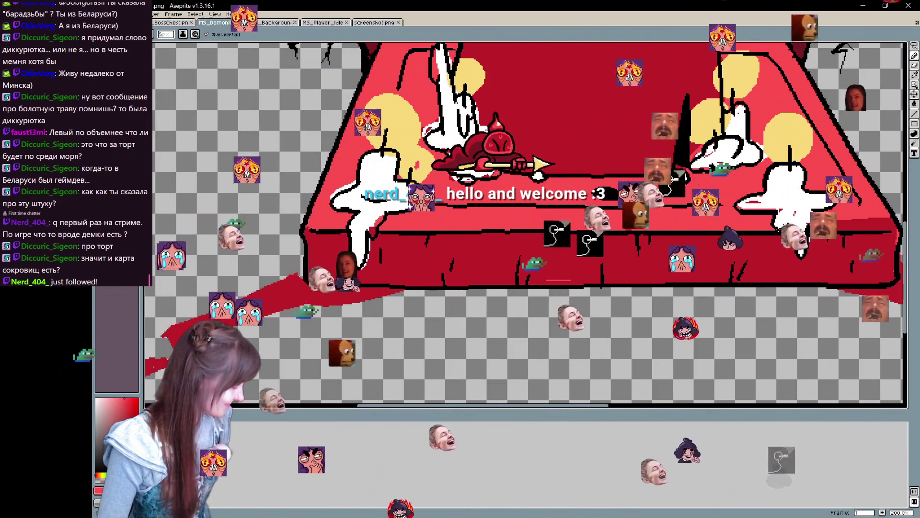
{"action": "left_click_drag", "start_coordinate": [671, 216], "coordinate": [523, 216]}
{"action": "key", "text": "b"}
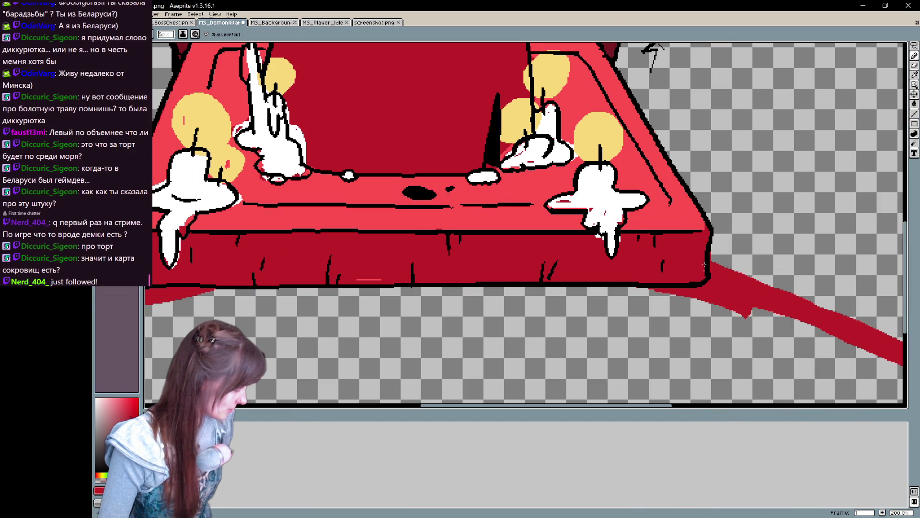
{"action": "mouse_move", "coordinate": [384, 279]}
{"action": "left_mouse_down"}
{"action": "mouse_move", "coordinate": [353, 278]}
{"action": "mouse_move", "coordinate": [386, 276]}
{"action": "mouse_move", "coordinate": [370, 284]}
{"action": "mouse_move", "coordinate": [379, 252]}
{"action": "left_mouse_up"}
{"action": "key", "text": "r"}
{"action": "key", "text": "b"}
{"action": "key", "text": "ctrl+z"}
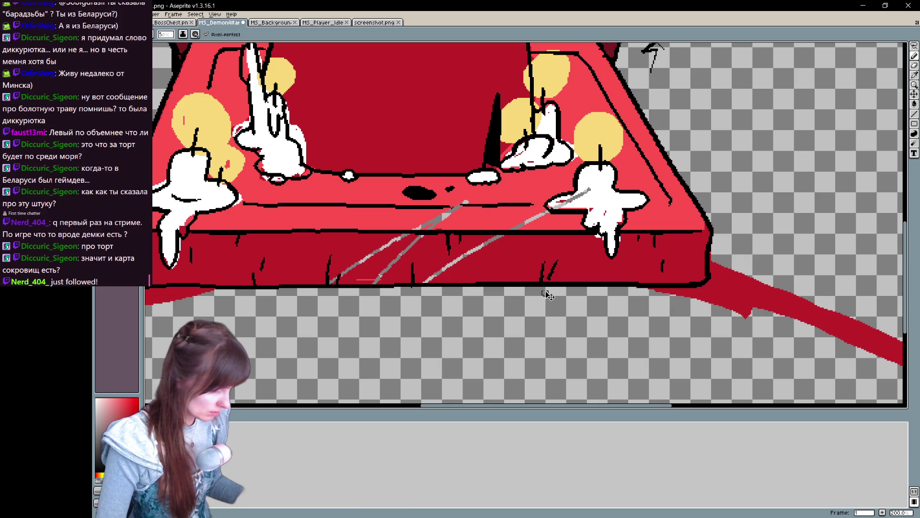
{"action": "key", "text": "ctrl+z"}
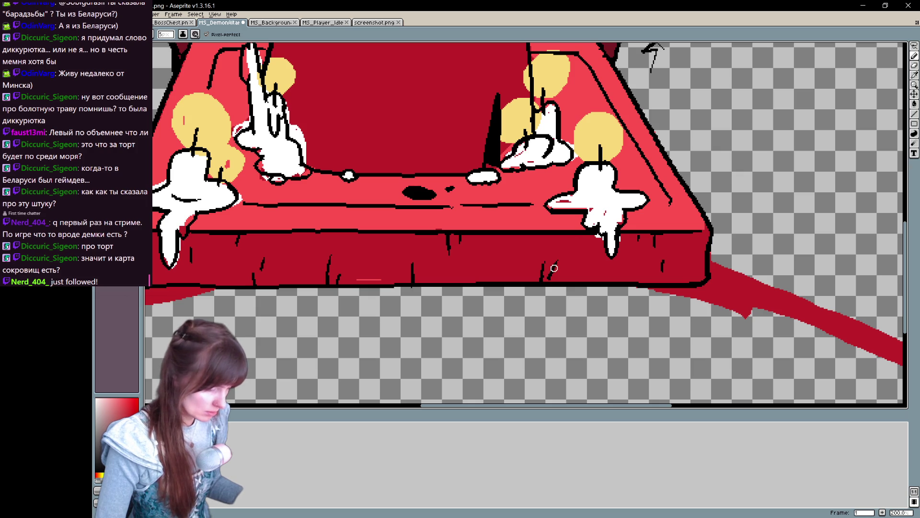
{"action": "left_click_drag", "start_coordinate": [563, 237], "coordinate": [537, 281]}
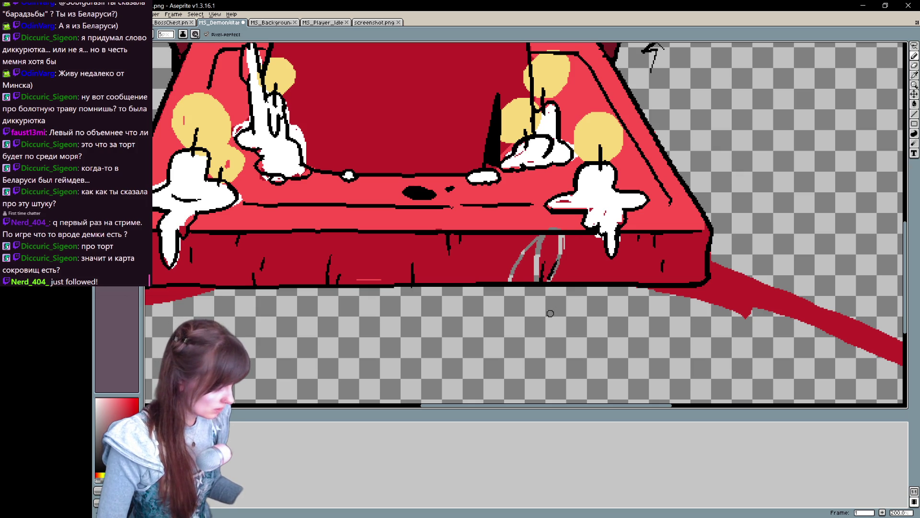
{"action": "key", "text": "ctrl+z"}
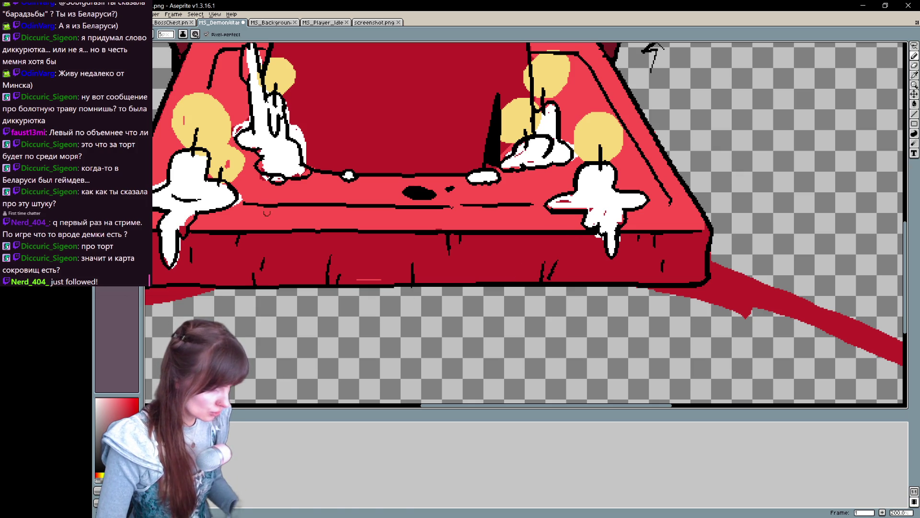
{"action": "left_click", "coordinate": [183, 34]}
{"action": "left_click", "coordinate": [209, 51]}
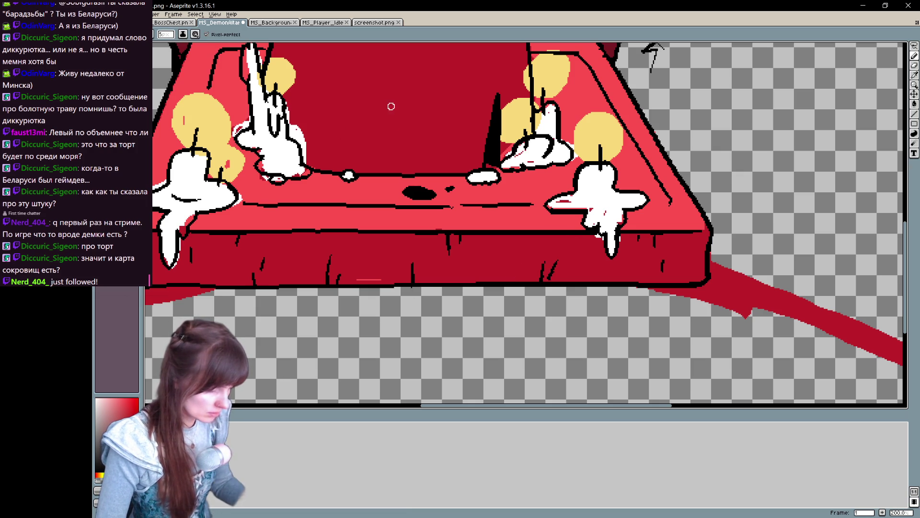
{"action": "left_click", "coordinate": [379, 258], "text": "alt"}
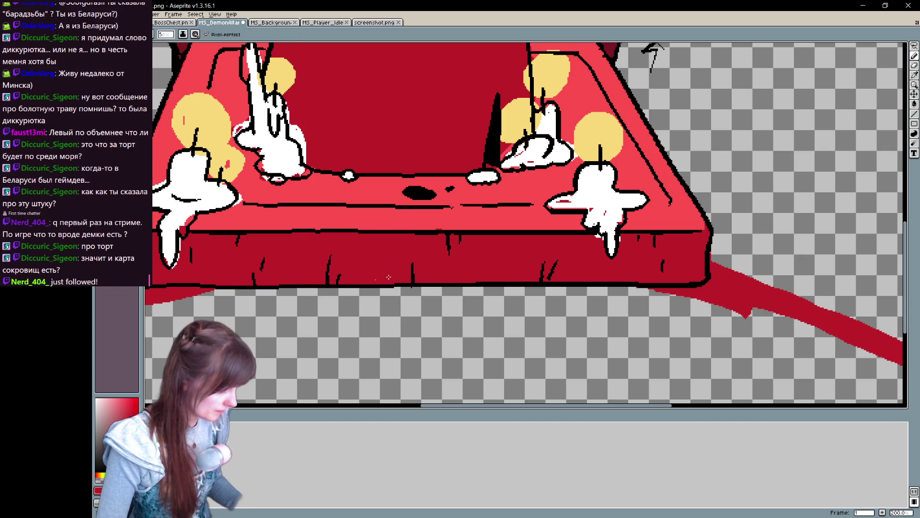
{"action": "left_click_drag", "start_coordinate": [396, 268], "coordinate": [374, 359]}
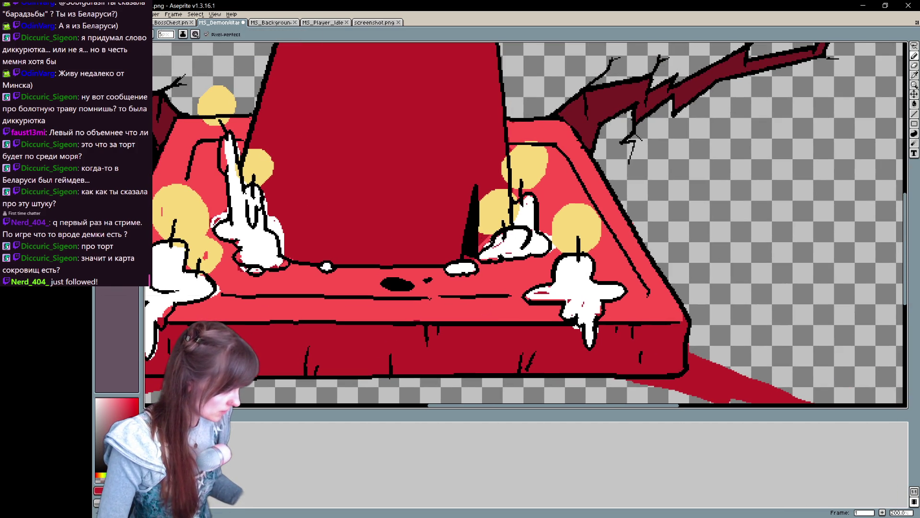
{"action": "left_click", "coordinate": [528, 198], "text": "alt"}
{"action": "left_click", "coordinate": [539, 194], "text": "alt"}
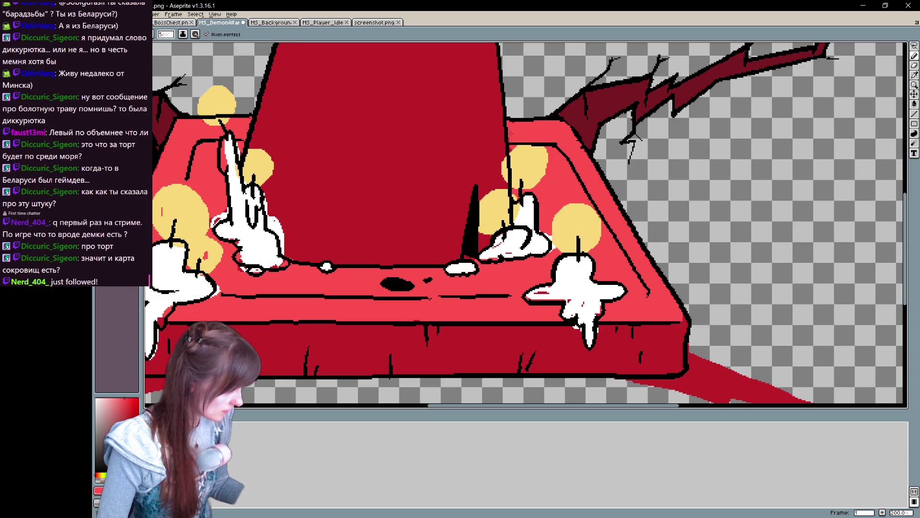
{"action": "left_click_drag", "start_coordinate": [518, 123], "coordinate": [666, 126]}
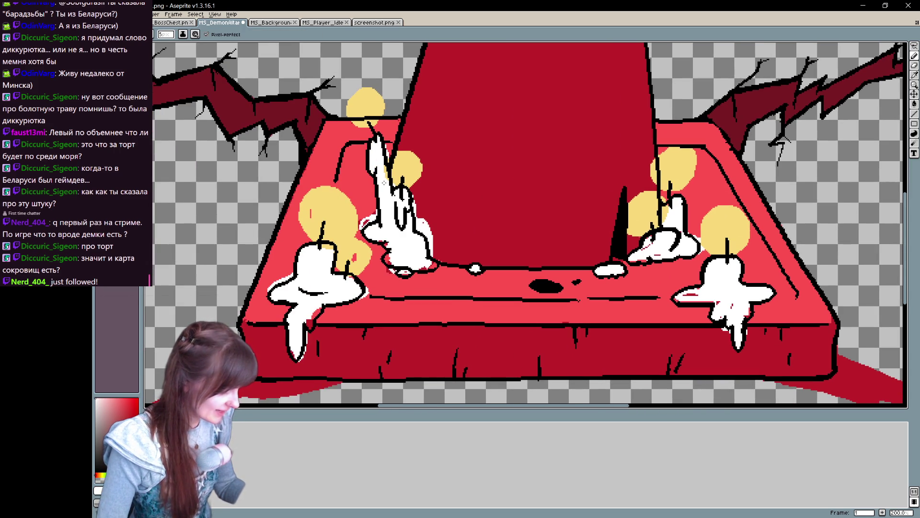
{"action": "left_click", "coordinate": [382, 153], "text": "alt"}
{"action": "left_click", "coordinate": [376, 215], "text": "alt"}
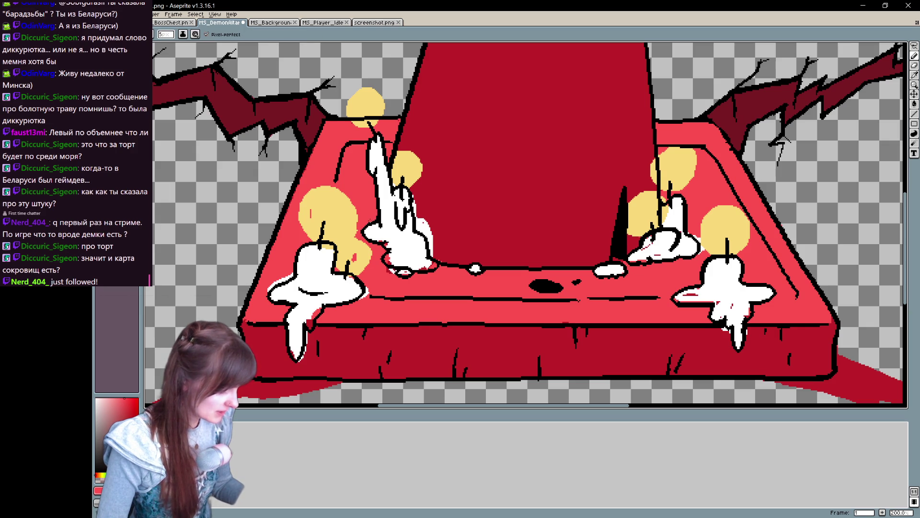
{"action": "left_click", "coordinate": [355, 259], "text": "alt"}
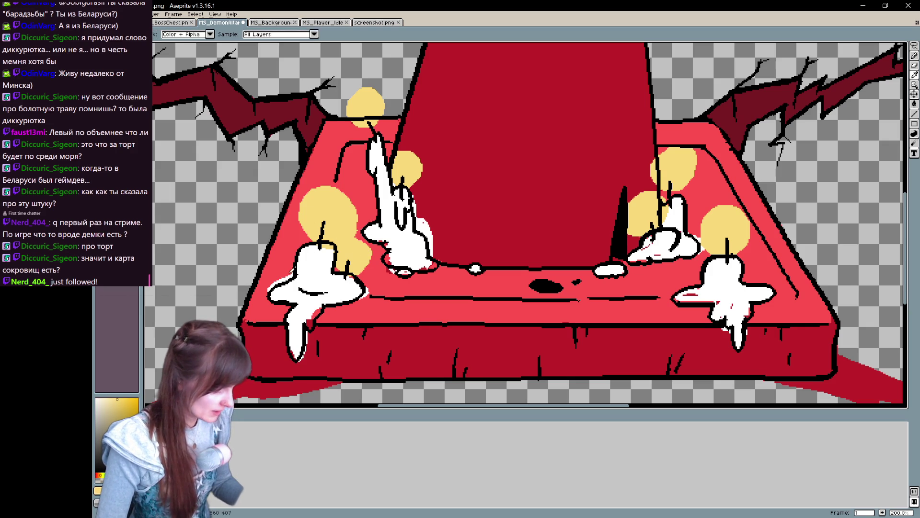
Step: Sample white and paint over the red specks on the left candle's wax
{"action": "left_click", "coordinate": [289, 254], "text": "alt"}
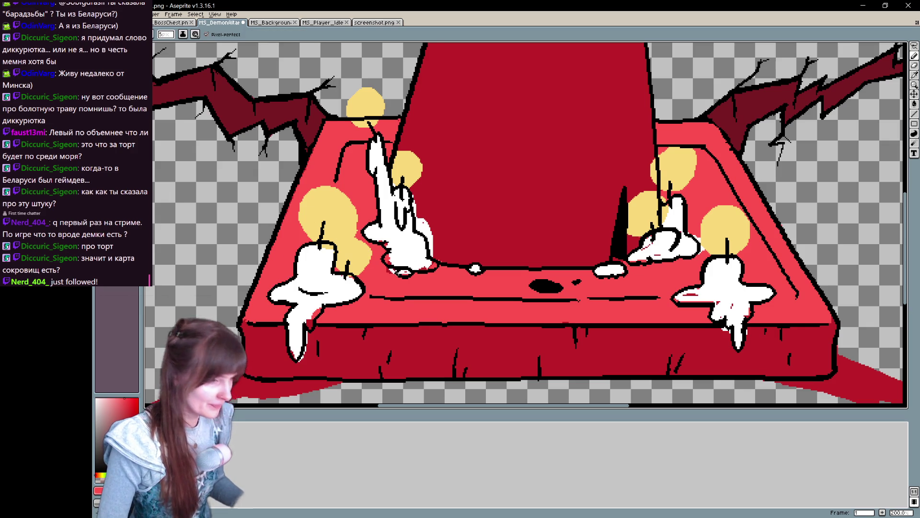
{"action": "left_click_drag", "start_coordinate": [480, 215], "coordinate": [577, 153]}
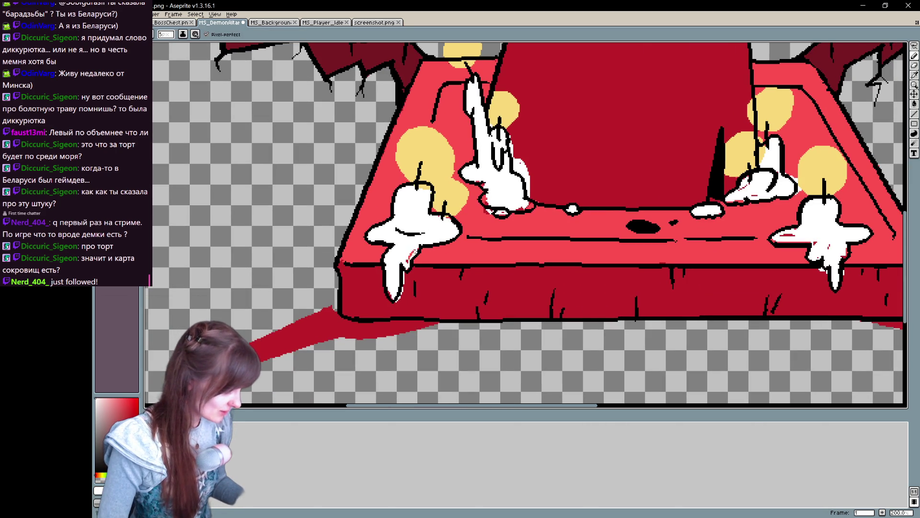
{"action": "left_click", "coordinate": [356, 259], "text": "alt"}
{"action": "left_click", "coordinate": [391, 289], "text": "alt"}
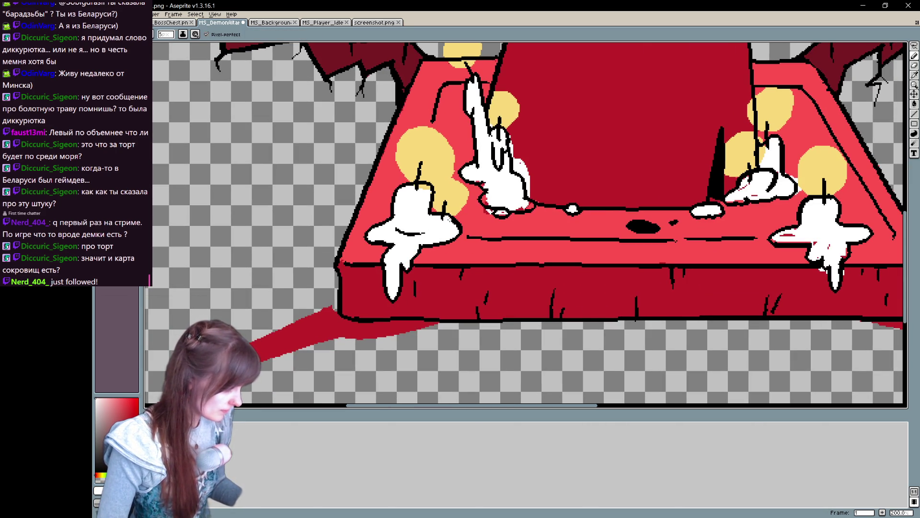
{"action": "left_click", "coordinate": [485, 185]}
{"action": "left_click_drag", "start_coordinate": [518, 204], "coordinate": [534, 210]}
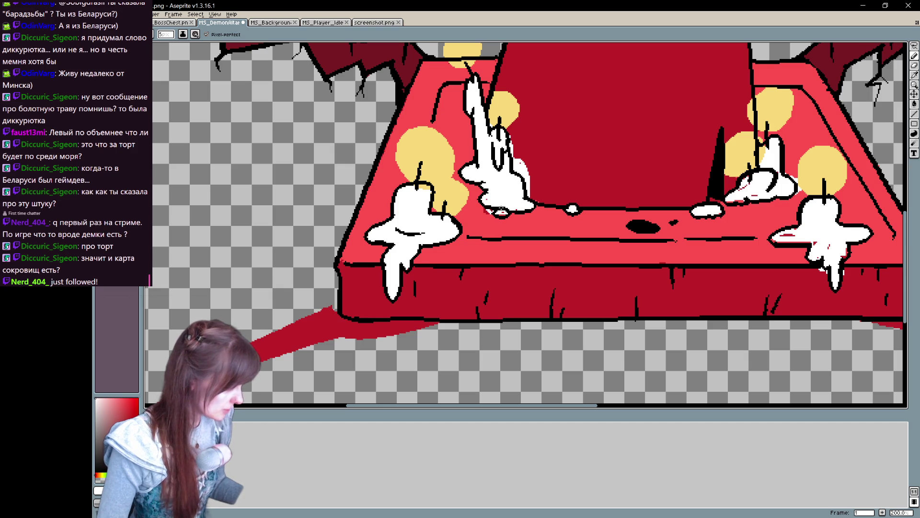
Step: Sample the candle-glow yellow and widen the glow beside the left candle
{"action": "left_click", "coordinate": [490, 211], "text": "alt"}
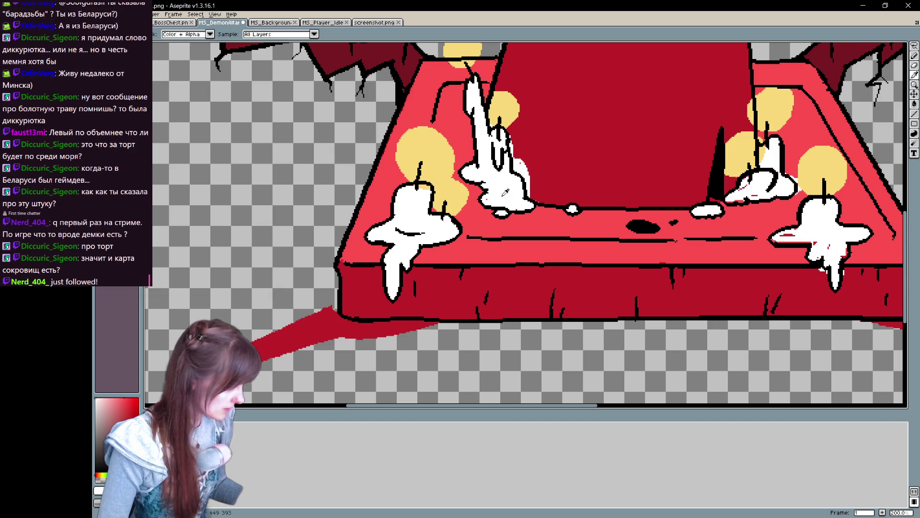
{"action": "mouse_move", "coordinate": [542, 146]}
{"action": "left_mouse_down"}
{"action": "mouse_move", "coordinate": [499, 186]}
{"action": "mouse_move", "coordinate": [488, 235]}
{"action": "mouse_move", "coordinate": [482, 210]}
{"action": "left_mouse_up"}
{"action": "key", "text": "b"}
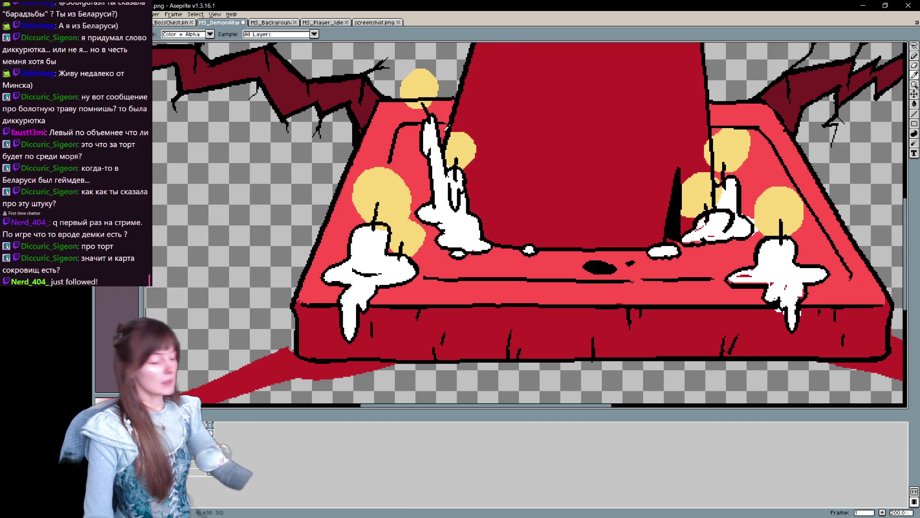
{"action": "left_click", "coordinate": [451, 134], "text": "alt"}
{"action": "left_click_drag", "start_coordinate": [472, 163], "coordinate": [475, 143]}
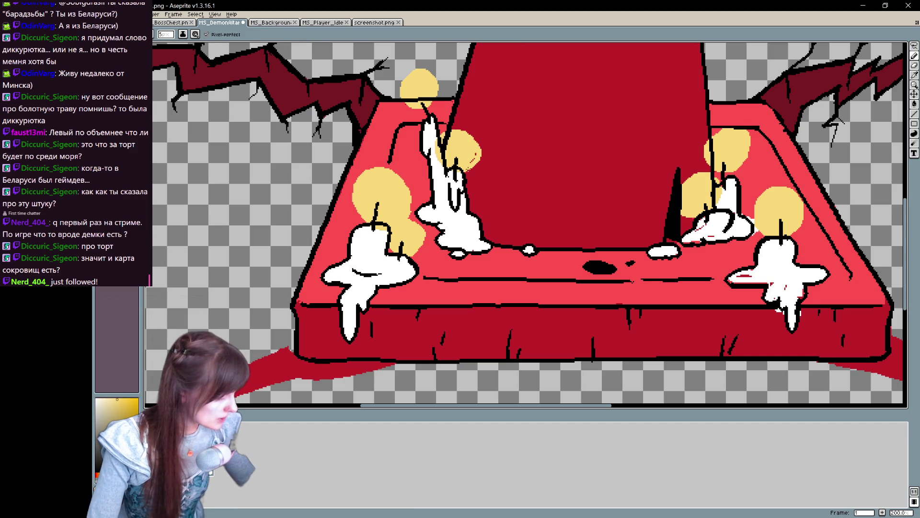
Step: Paint white over the red marks on the right-hand wax splat
{"action": "left_click_drag", "start_coordinate": [782, 210], "coordinate": [536, 249]}
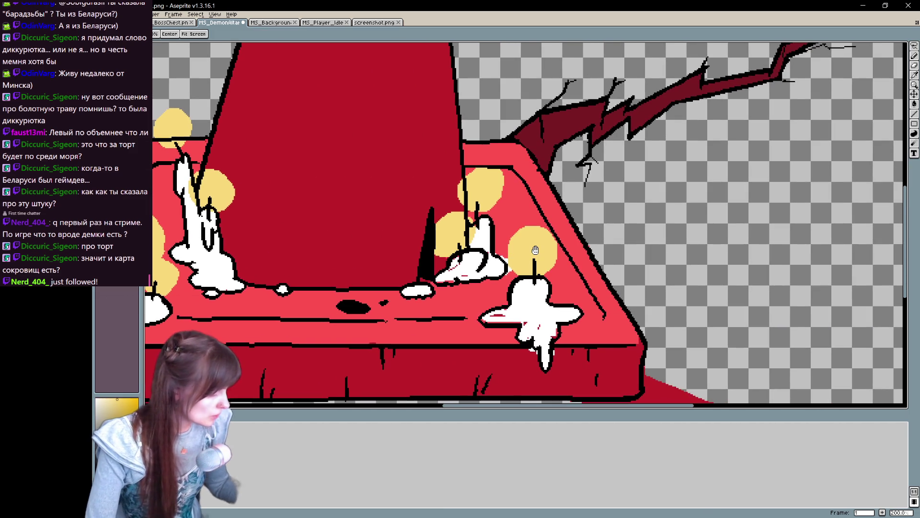
{"action": "left_click_drag", "start_coordinate": [578, 331], "coordinate": [598, 294]}
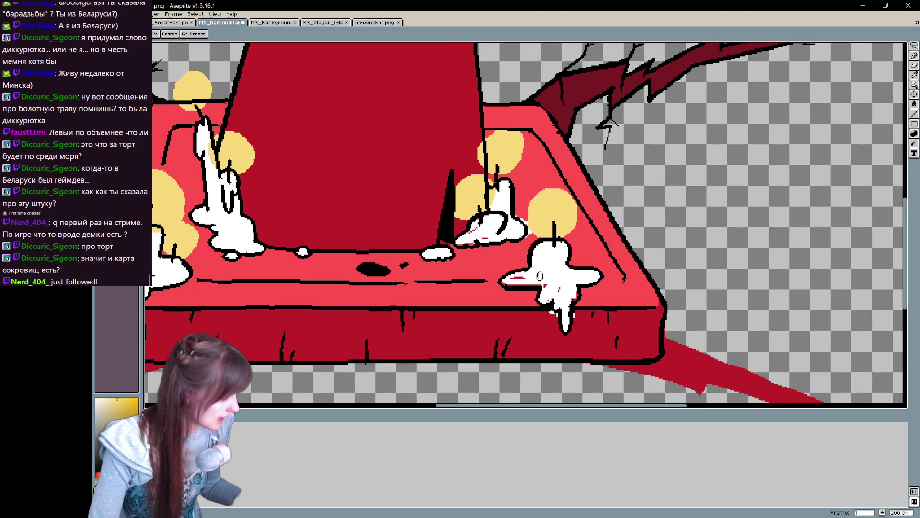
{"action": "left_click", "coordinate": [554, 263], "text": "alt"}
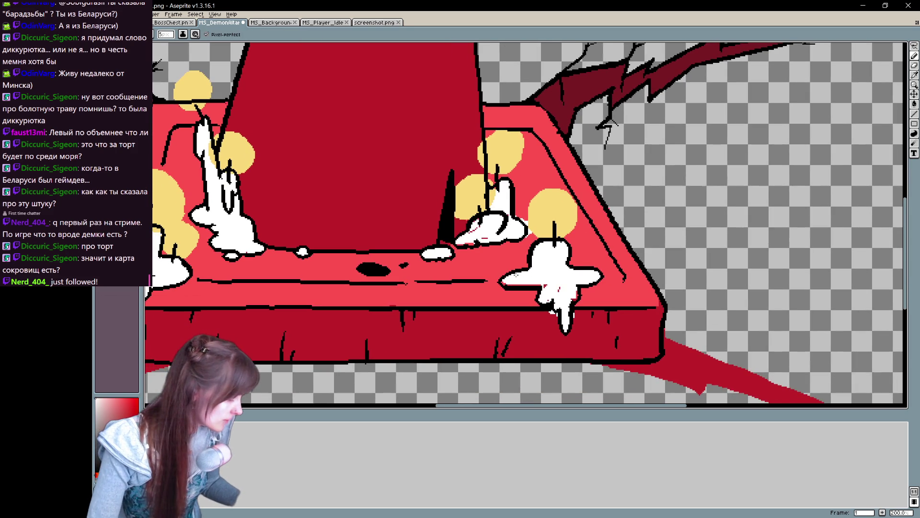
{"action": "left_click_drag", "start_coordinate": [525, 286], "coordinate": [545, 290]}
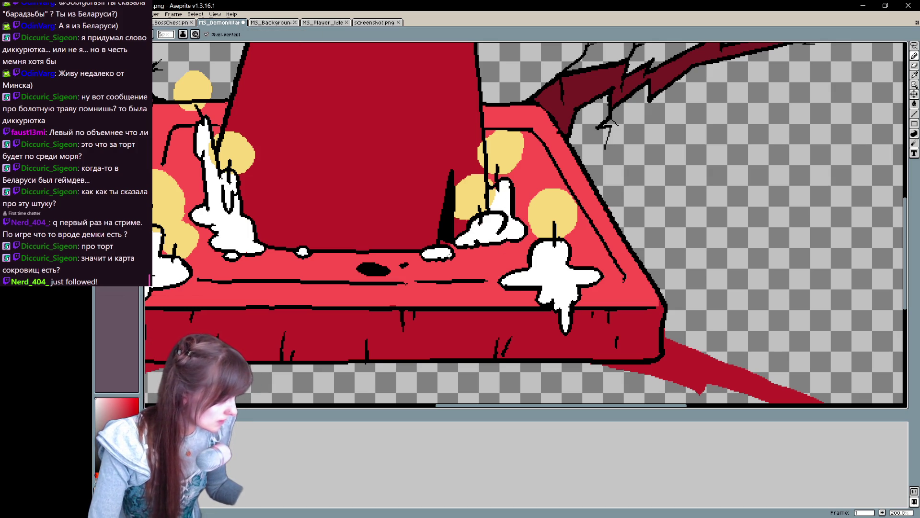
Step: Move the view down to the lower-left red ground crack
{"action": "scroll", "coordinate": [520, 199], "scroll_direction": "down", "scroll_amount": 3}
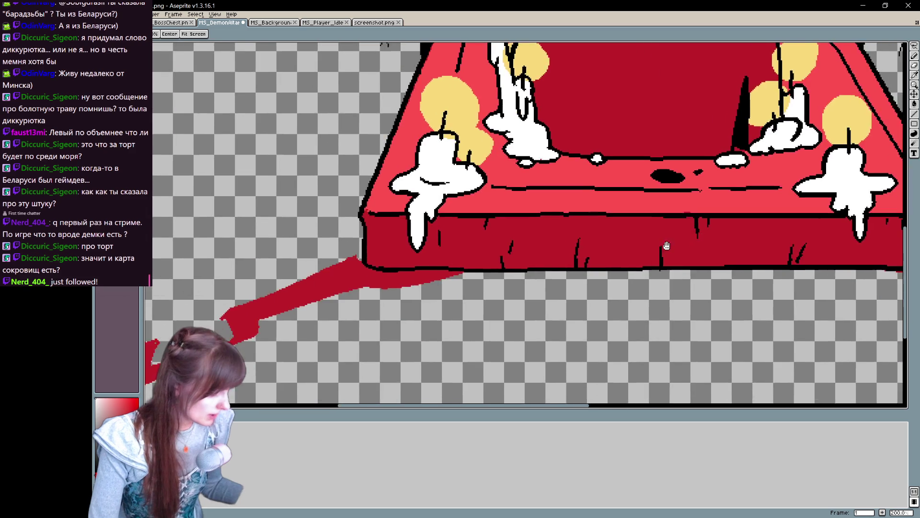
{"action": "scroll", "coordinate": [700, 352], "scroll_direction": "up", "scroll_amount": 3}
{"action": "scroll", "coordinate": [700, 352], "scroll_direction": "down", "scroll_amount": 3}
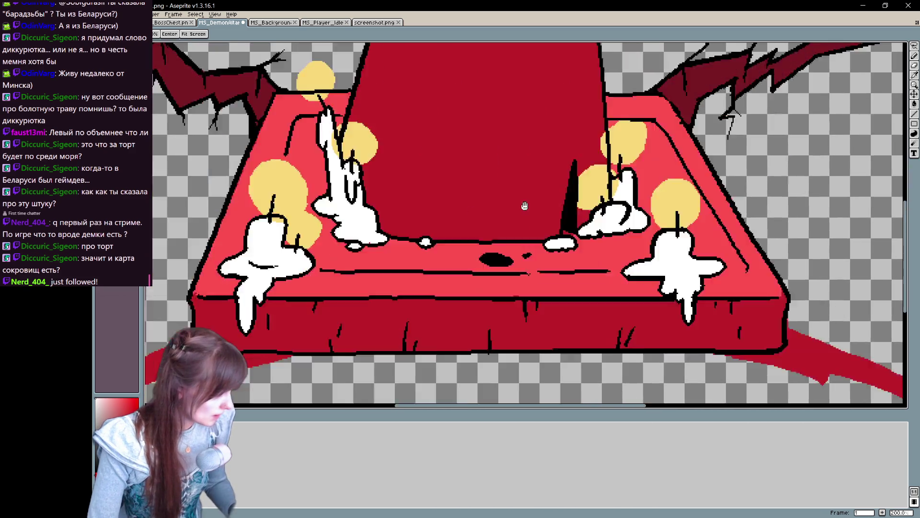
{"action": "scroll", "coordinate": [525, 202], "scroll_direction": "up", "scroll_amount": 3}
{"action": "mouse_move", "coordinate": [608, 282]}
{"action": "left_mouse_down"}
{"action": "mouse_move", "coordinate": [560, 426]}
{"action": "mouse_move", "coordinate": [493, 512]}
{"action": "left_mouse_up"}
{"action": "key", "text": "i"}
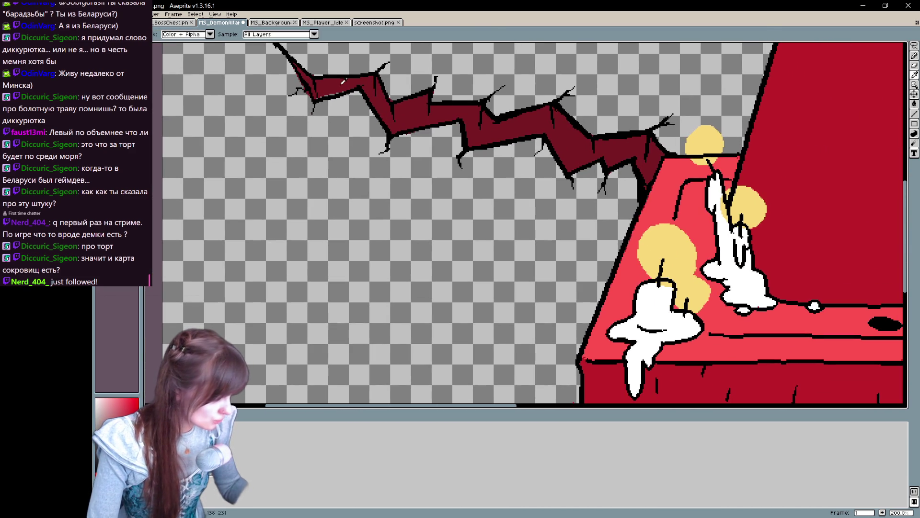
{"action": "key", "text": "b"}
{"action": "key", "text": "e"}
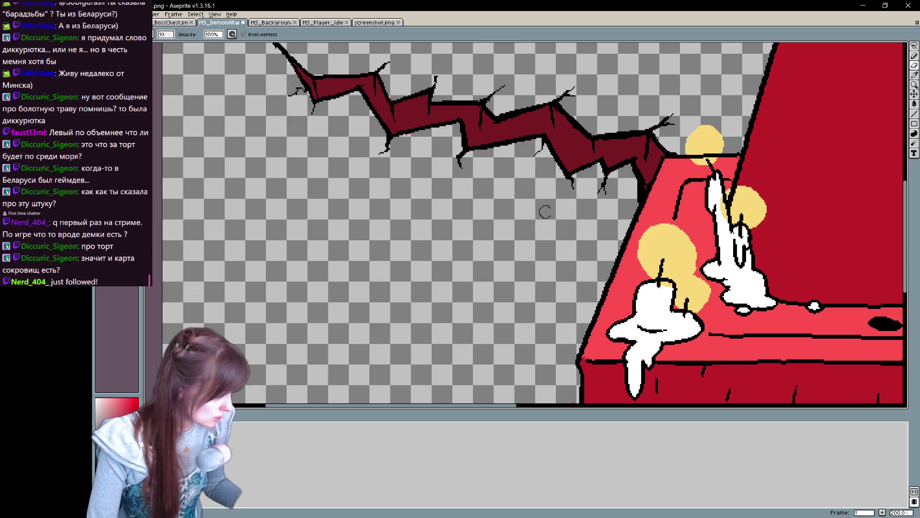
{"action": "key", "text": "i"}
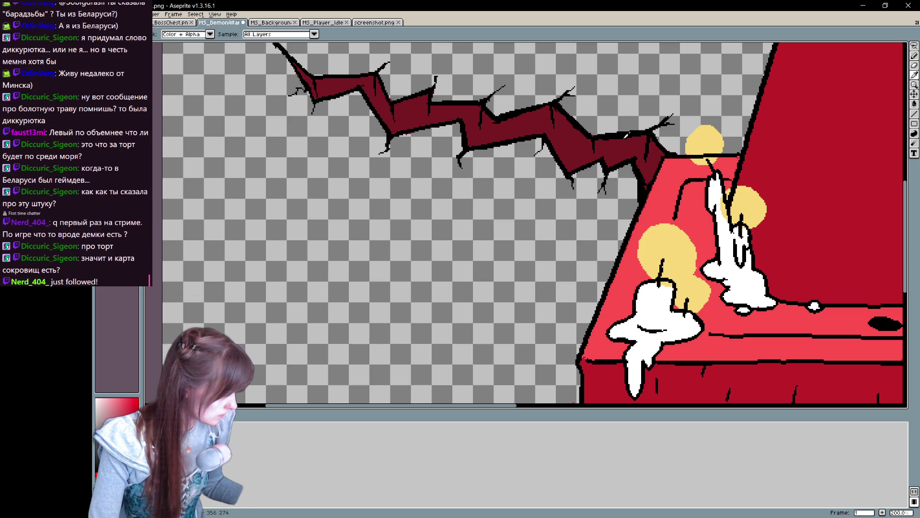
{"action": "left_click_drag", "start_coordinate": [480, 398], "coordinate": [489, 231]}
Step: Try black pencil lines along the red crack, undoing the misplaced strokes
{"action": "left_click_drag", "start_coordinate": [503, 311], "coordinate": [473, 283]}
{"action": "key", "text": "ctrl+z"}
{"action": "mouse_move", "coordinate": [180, 397]}
{"action": "left_mouse_down"}
{"action": "mouse_move", "coordinate": [271, 327]}
{"action": "mouse_move", "coordinate": [357, 280]}
{"action": "left_mouse_up"}
{"action": "key", "text": "ctrl+z"}
{"action": "mouse_move", "coordinate": [260, 334]}
{"action": "left_mouse_down"}
{"action": "mouse_move", "coordinate": [334, 270]}
{"action": "mouse_move", "coordinate": [335, 297]}
{"action": "left_mouse_up"}
{"action": "key", "text": "ctrl+z"}
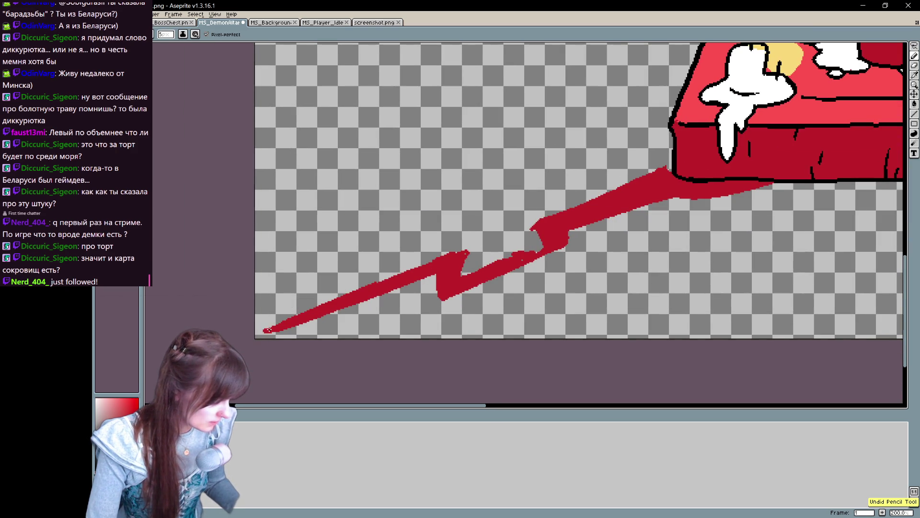
Step: Draw the black zigzag along the crack's upper edge, from its left tip to the altar corner
{"action": "mouse_move", "coordinate": [497, 53]}
{"action": "left_mouse_down"}
{"action": "mouse_move", "coordinate": [449, 273]}
{"action": "mouse_move", "coordinate": [509, 99]}
{"action": "mouse_move", "coordinate": [532, 91]}
{"action": "left_mouse_up"}
{"action": "mouse_move", "coordinate": [307, 366]}
{"action": "left_mouse_down"}
{"action": "mouse_move", "coordinate": [333, 349]}
{"action": "mouse_move", "coordinate": [494, 309]}
{"action": "mouse_move", "coordinate": [588, 263]}
{"action": "left_mouse_up"}
{"action": "key", "text": "ctrl+z"}
{"action": "mouse_move", "coordinate": [305, 367]}
{"action": "left_mouse_down"}
{"action": "mouse_move", "coordinate": [353, 333]}
{"action": "mouse_move", "coordinate": [406, 314]}
{"action": "mouse_move", "coordinate": [502, 244]}
{"action": "mouse_move", "coordinate": [561, 230]}
{"action": "mouse_move", "coordinate": [628, 193]}
{"action": "mouse_move", "coordinate": [499, 332]}
{"action": "mouse_move", "coordinate": [406, 235]}
{"action": "mouse_move", "coordinate": [508, 336]}
{"action": "mouse_move", "coordinate": [515, 331]}
{"action": "mouse_move", "coordinate": [583, 65]}
{"action": "left_mouse_up"}
{"action": "key", "text": "ctrl+z"}
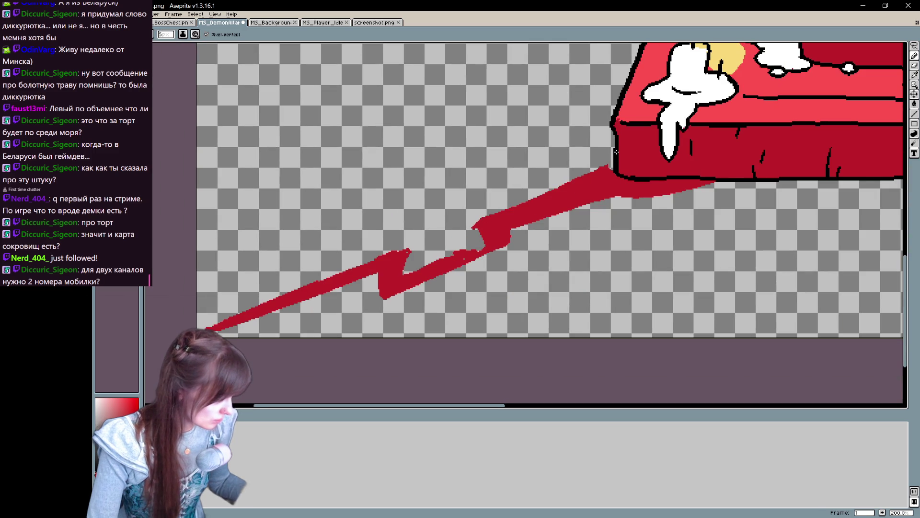
{"action": "left_click", "coordinate": [618, 151], "text": "shift"}
{"action": "mouse_move", "coordinate": [557, 196]}
{"action": "left_mouse_down"}
{"action": "mouse_move", "coordinate": [536, 186]}
{"action": "mouse_move", "coordinate": [442, 217]}
{"action": "mouse_move", "coordinate": [421, 238]}
{"action": "mouse_move", "coordinate": [359, 262]}
{"action": "mouse_move", "coordinate": [340, 247]}
{"action": "mouse_move", "coordinate": [307, 277]}
{"action": "mouse_move", "coordinate": [236, 304]}
{"action": "mouse_move", "coordinate": [301, 277]}
{"action": "left_mouse_up"}
{"action": "key", "text": "ctrl"}
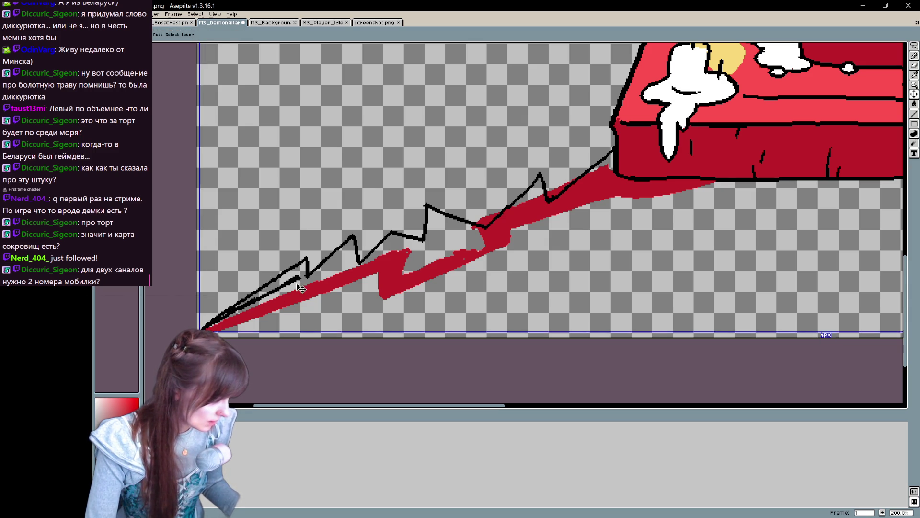
Step: Draw the black zigzag along the crack's lower edge and erase its stray parts
{"action": "mouse_move", "coordinate": [292, 280]}
{"action": "left_mouse_down"}
{"action": "mouse_move", "coordinate": [284, 307]}
{"action": "mouse_move", "coordinate": [345, 267]}
{"action": "left_mouse_up"}
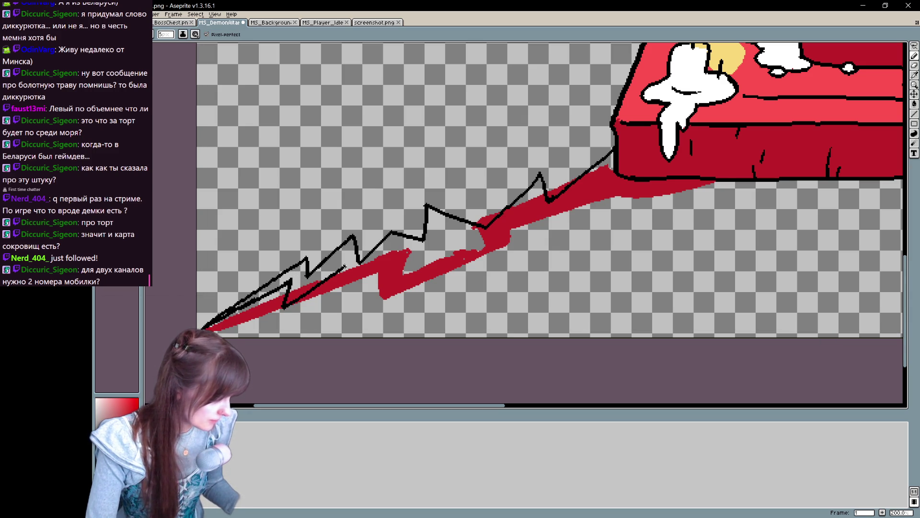
{"action": "mouse_move", "coordinate": [291, 278]}
{"action": "left_mouse_down"}
{"action": "mouse_move", "coordinate": [285, 320]}
{"action": "mouse_move", "coordinate": [347, 260]}
{"action": "mouse_move", "coordinate": [354, 233]}
{"action": "mouse_move", "coordinate": [353, 314]}
{"action": "mouse_move", "coordinate": [398, 248]}
{"action": "mouse_move", "coordinate": [432, 254]}
{"action": "mouse_move", "coordinate": [441, 231]}
{"action": "mouse_move", "coordinate": [489, 252]}
{"action": "mouse_move", "coordinate": [531, 229]}
{"action": "mouse_move", "coordinate": [531, 242]}
{"action": "mouse_move", "coordinate": [559, 219]}
{"action": "mouse_move", "coordinate": [678, 179]}
{"action": "left_mouse_up"}
{"action": "key", "text": "ctrl+z"}
{"action": "key", "text": "ctrl+z"}
{"action": "mouse_move", "coordinate": [532, 240]}
{"action": "left_mouse_down"}
{"action": "mouse_move", "coordinate": [603, 212]}
{"action": "mouse_move", "coordinate": [632, 214]}
{"action": "mouse_move", "coordinate": [706, 175]}
{"action": "left_mouse_up"}
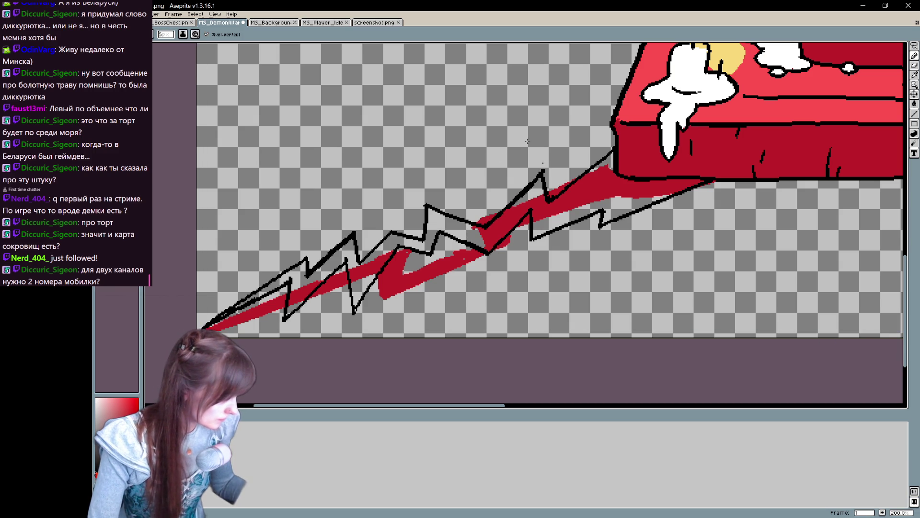
{"action": "key", "text": "e"}
{"action": "mouse_move", "coordinate": [405, 244]}
{"action": "left_mouse_down"}
{"action": "mouse_move", "coordinate": [398, 247]}
{"action": "mouse_move", "coordinate": [439, 249]}
{"action": "mouse_move", "coordinate": [499, 236]}
{"action": "left_mouse_up"}
{"action": "key", "text": "b"}
{"action": "mouse_move", "coordinate": [355, 309]}
{"action": "left_mouse_down"}
{"action": "mouse_move", "coordinate": [450, 259]}
{"action": "mouse_move", "coordinate": [508, 247]}
{"action": "mouse_move", "coordinate": [536, 217]}
{"action": "left_mouse_up"}
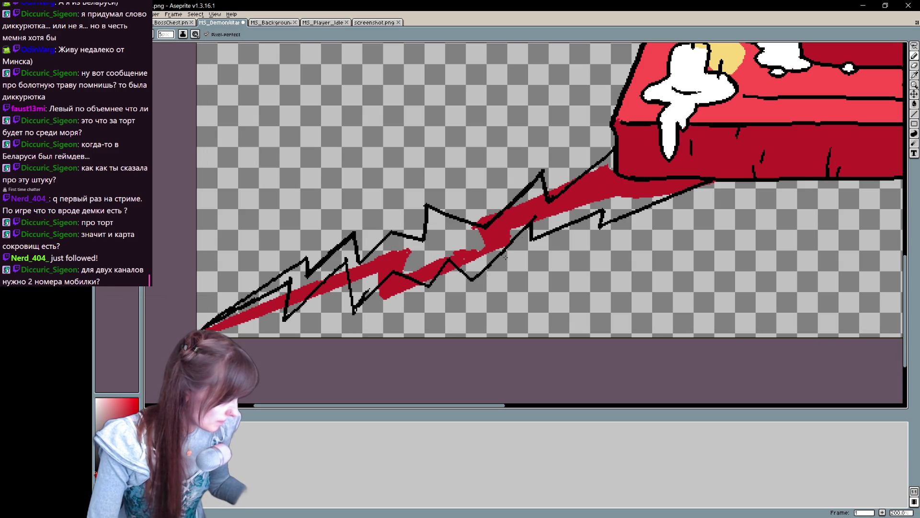
Step: Retrace the upper and lower zigzags from the left tip to the altar to make them bold
{"action": "mouse_move", "coordinate": [449, 259]}
{"action": "left_mouse_down"}
{"action": "mouse_move", "coordinate": [475, 279]}
{"action": "mouse_move", "coordinate": [515, 238]}
{"action": "left_mouse_up"}
{"action": "mouse_move", "coordinate": [474, 280]}
{"action": "left_mouse_down"}
{"action": "mouse_move", "coordinate": [530, 226]}
{"action": "mouse_move", "coordinate": [529, 247]}
{"action": "mouse_move", "coordinate": [596, 216]}
{"action": "left_mouse_up"}
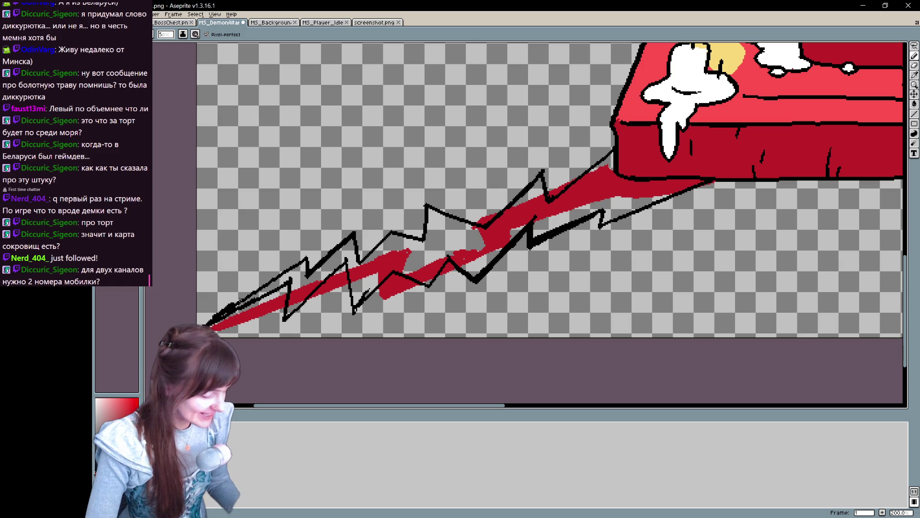
{"action": "left_click_drag", "start_coordinate": [290, 264], "coordinate": [216, 317]}
{"action": "mouse_move", "coordinate": [290, 263]}
{"action": "left_mouse_down"}
{"action": "mouse_move", "coordinate": [305, 254]}
{"action": "mouse_move", "coordinate": [309, 263]}
{"action": "mouse_move", "coordinate": [313, 244]}
{"action": "mouse_move", "coordinate": [360, 228]}
{"action": "mouse_move", "coordinate": [370, 254]}
{"action": "mouse_move", "coordinate": [395, 229]}
{"action": "mouse_move", "coordinate": [419, 234]}
{"action": "mouse_move", "coordinate": [420, 224]}
{"action": "mouse_move", "coordinate": [458, 216]}
{"action": "mouse_move", "coordinate": [487, 224]}
{"action": "mouse_move", "coordinate": [543, 169]}
{"action": "mouse_move", "coordinate": [550, 197]}
{"action": "mouse_move", "coordinate": [614, 146]}
{"action": "left_mouse_up"}
{"action": "mouse_move", "coordinate": [531, 244]}
{"action": "left_mouse_down"}
{"action": "mouse_move", "coordinate": [599, 215]}
{"action": "mouse_move", "coordinate": [595, 230]}
{"action": "mouse_move", "coordinate": [737, 180]}
{"action": "left_mouse_up"}
{"action": "mouse_move", "coordinate": [359, 309]}
{"action": "left_mouse_down"}
{"action": "mouse_move", "coordinate": [397, 275]}
{"action": "mouse_move", "coordinate": [427, 287]}
{"action": "mouse_move", "coordinate": [447, 265]}
{"action": "left_mouse_up"}
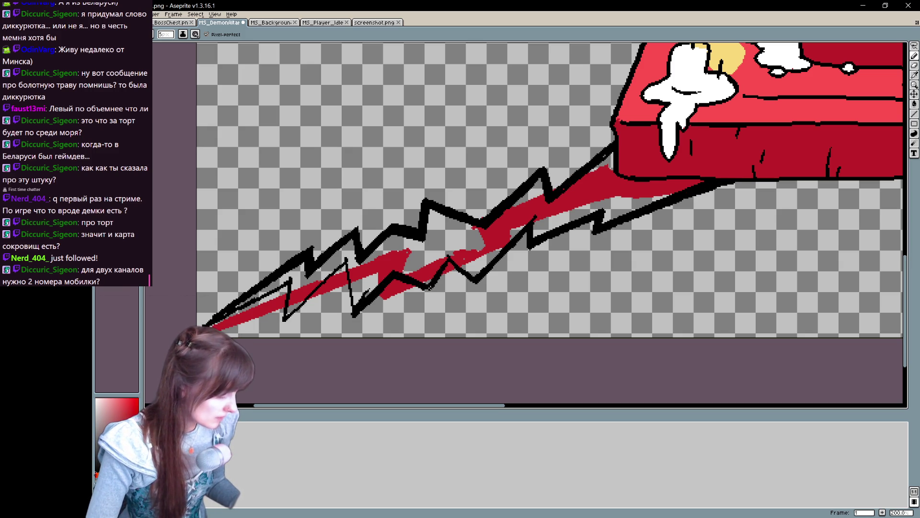
{"action": "mouse_move", "coordinate": [286, 319]}
{"action": "left_mouse_down"}
{"action": "mouse_move", "coordinate": [345, 267]}
{"action": "mouse_move", "coordinate": [350, 309]}
{"action": "left_mouse_up"}
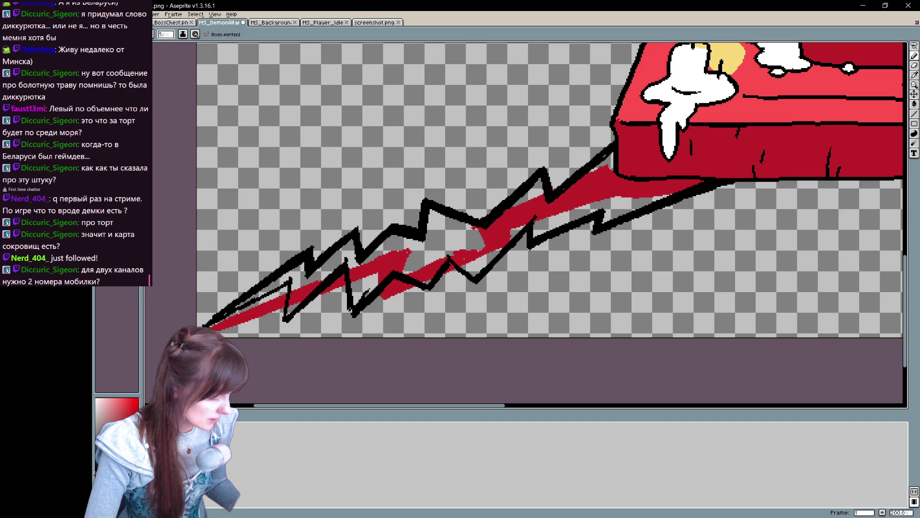
{"action": "mouse_move", "coordinate": [207, 324]}
{"action": "left_mouse_down"}
{"action": "mouse_move", "coordinate": [288, 282]}
{"action": "mouse_move", "coordinate": [287, 319]}
{"action": "left_mouse_up"}
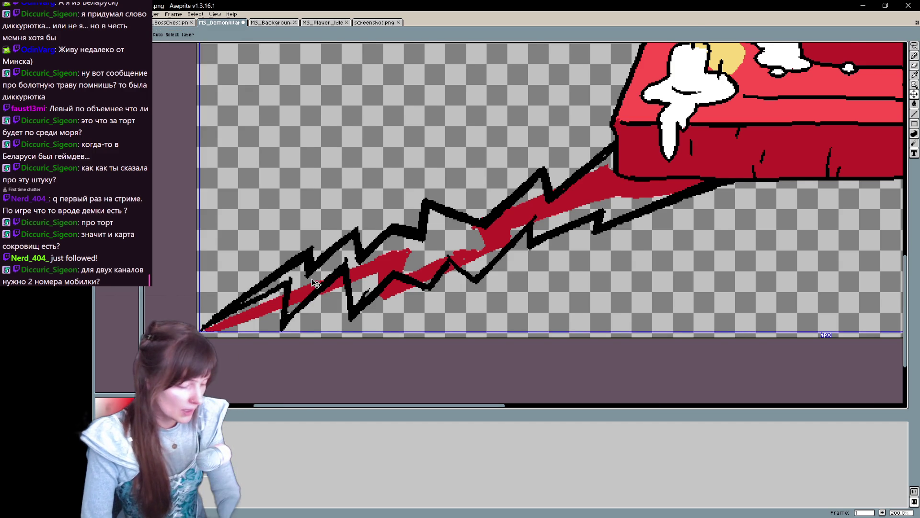
Step: Zoom out and temporarily circle the upper-left and lower-left cracks, then undo the marks
{"action": "scroll", "coordinate": [284, 301], "scroll_direction": "down", "scroll_amount": 2}
{"action": "scroll", "coordinate": [316, 283], "scroll_direction": "up", "scroll_amount": 1}
{"action": "key", "text": "b"}
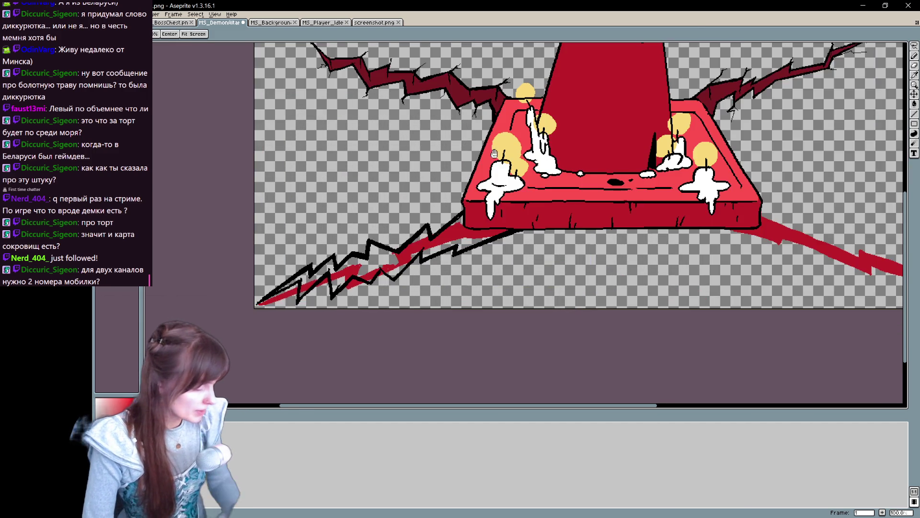
{"action": "scroll", "coordinate": [316, 283], "scroll_direction": "up", "scroll_amount": 2}
{"action": "mouse_move", "coordinate": [450, 142]}
{"action": "left_mouse_down"}
{"action": "mouse_move", "coordinate": [322, 69]}
{"action": "mouse_move", "coordinate": [445, 127]}
{"action": "left_mouse_up"}
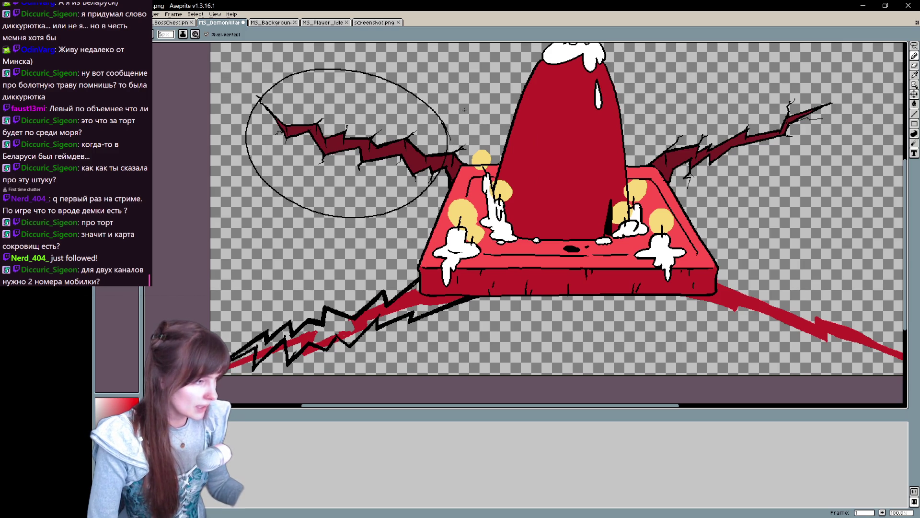
{"action": "key", "text": "ctrl+z"}
{"action": "mouse_move", "coordinate": [437, 331]}
{"action": "left_mouse_down"}
{"action": "mouse_move", "coordinate": [432, 244]}
{"action": "mouse_move", "coordinate": [366, 361]}
{"action": "left_mouse_up"}
{"action": "key", "text": "ctrl+z"}
Step: Zoom back in and thicken the zigzag outline's middle stretch
{"action": "scroll", "coordinate": [308, 379], "scroll_direction": "up", "scroll_amount": 1}
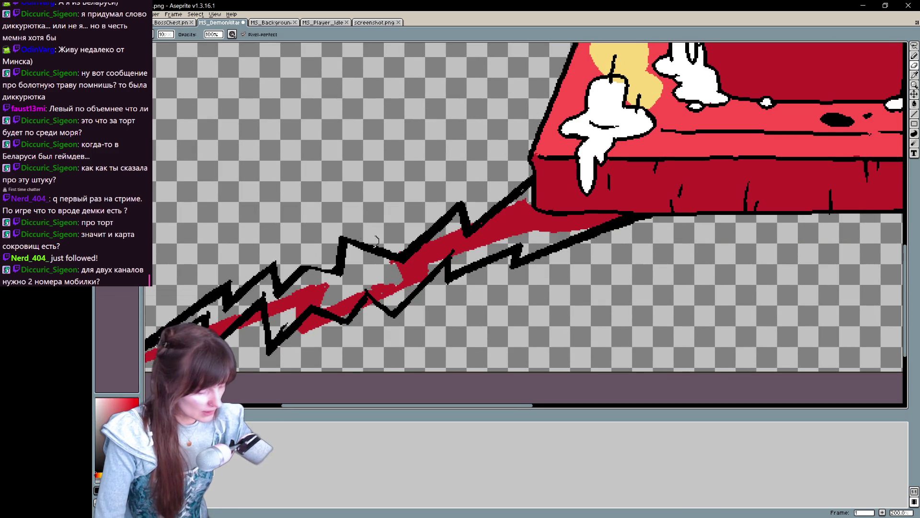
{"action": "left_click_drag", "start_coordinate": [317, 318], "coordinate": [379, 254]}
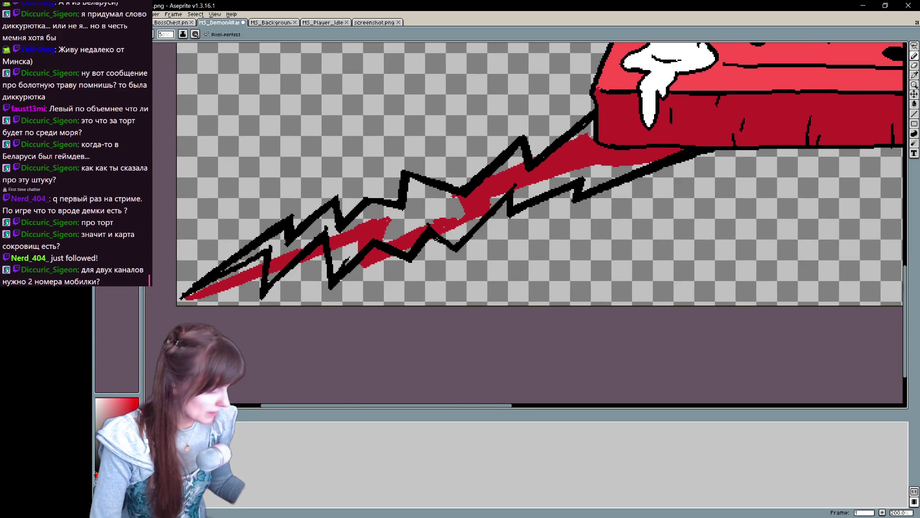
{"action": "left_click_drag", "start_coordinate": [455, 250], "coordinate": [508, 202]}
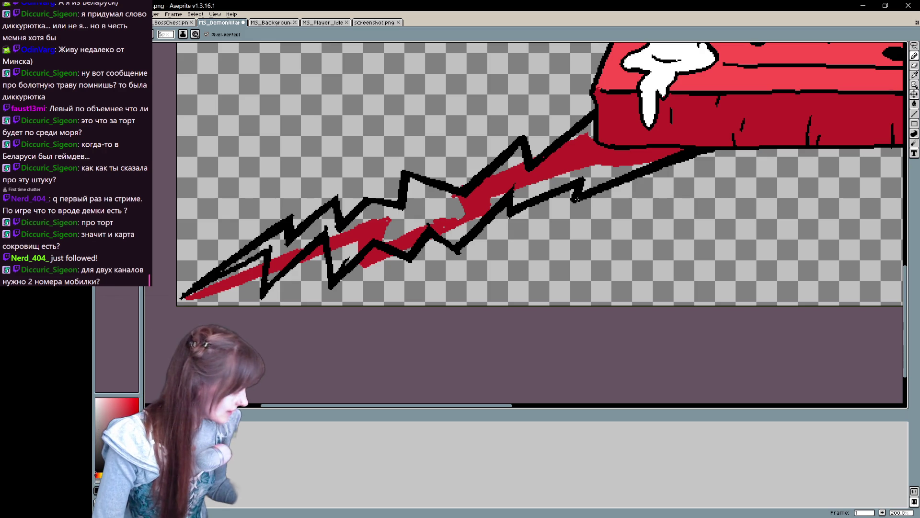
{"action": "key", "text": "e"}
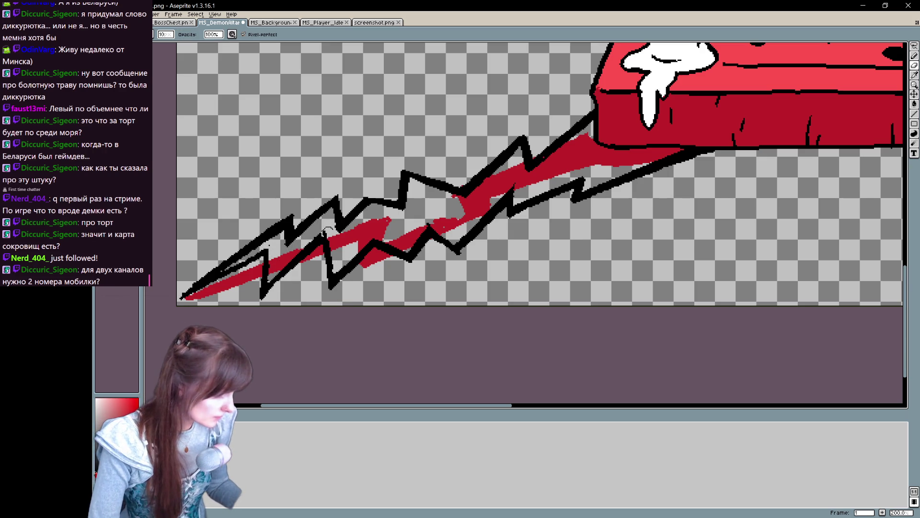
Step: Add short vertical black strokes inside the zigzag crack outline
{"action": "key", "text": "b"}
{"action": "scroll", "coordinate": [527, 201], "scroll_direction": "up", "scroll_amount": 3}
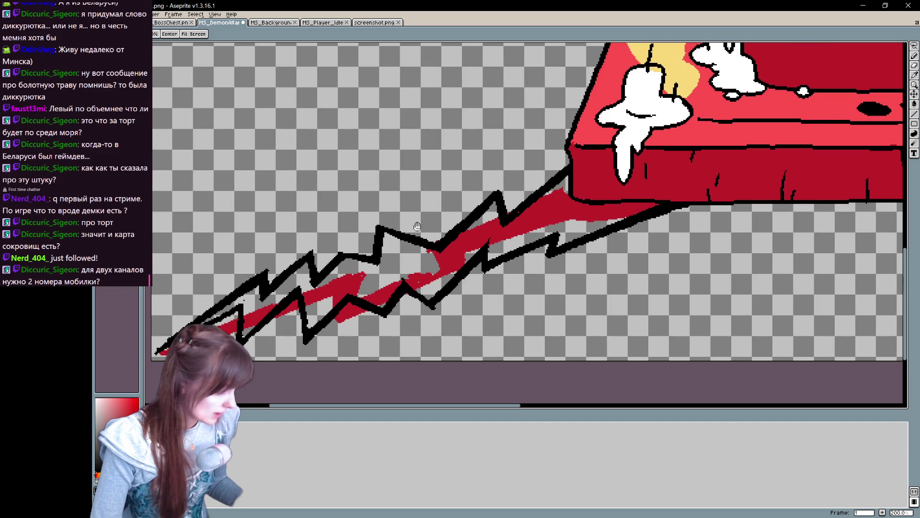
{"action": "mouse_move", "coordinate": [343, 260]}
{"action": "left_mouse_down"}
{"action": "mouse_move", "coordinate": [343, 284]}
{"action": "mouse_move", "coordinate": [377, 289]}
{"action": "left_mouse_up"}
{"action": "left_click_drag", "start_coordinate": [438, 275], "coordinate": [439, 251]}
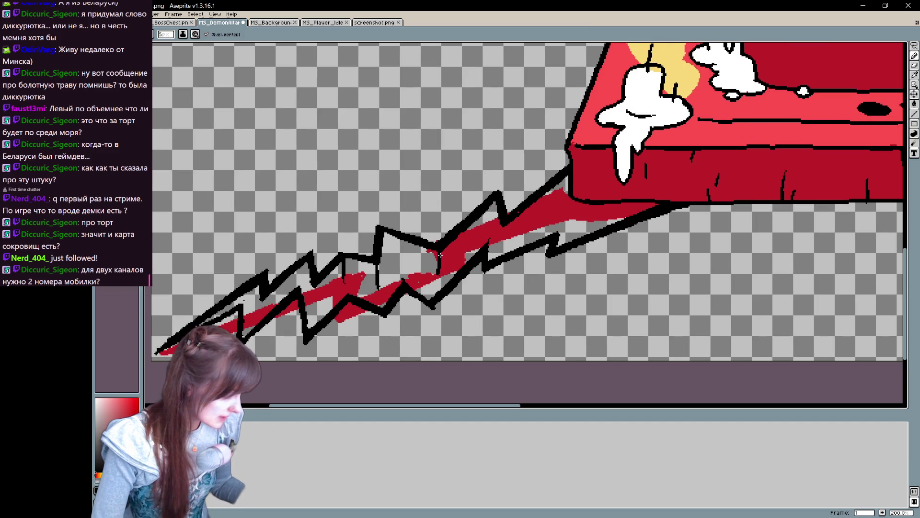
{"action": "left_click_drag", "start_coordinate": [501, 224], "coordinate": [504, 250]}
{"action": "left_click_drag", "start_coordinate": [317, 286], "coordinate": [318, 305]}
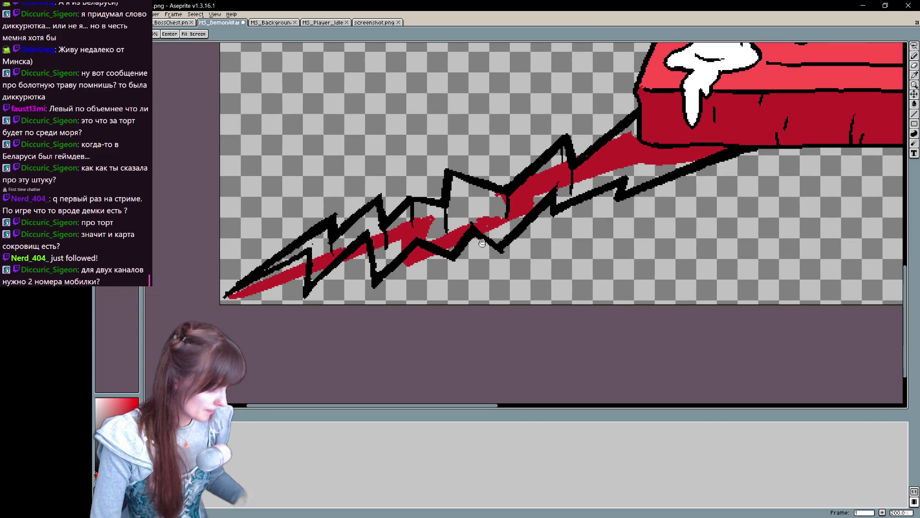
{"action": "mouse_move", "coordinate": [260, 355]}
{"action": "left_mouse_down"}
{"action": "mouse_move", "coordinate": [329, 299]}
{"action": "mouse_move", "coordinate": [324, 290]}
{"action": "mouse_move", "coordinate": [356, 299]}
{"action": "left_mouse_up"}
{"action": "key", "text": "ctrl+z"}
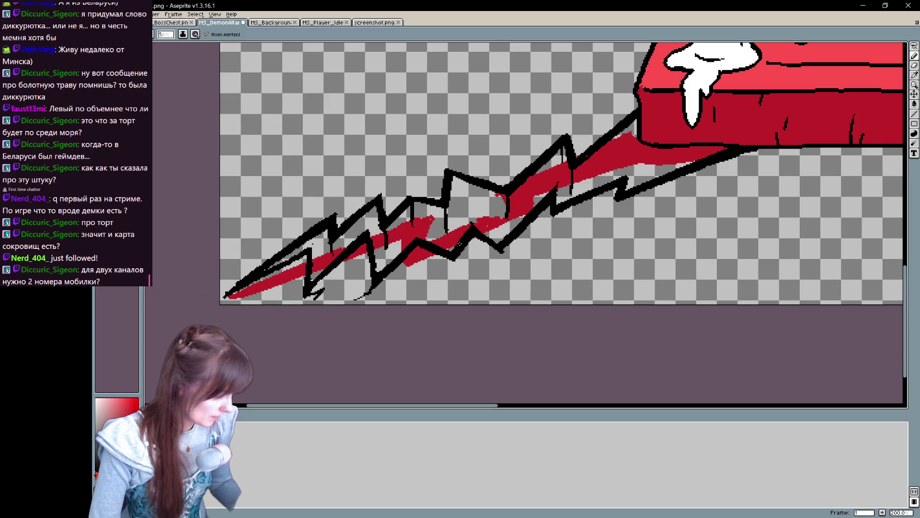
Step: Draw short jagged branch strokes off the crack outline toward the altar
{"action": "mouse_move", "coordinate": [501, 250]}
{"action": "left_mouse_down"}
{"action": "mouse_move", "coordinate": [461, 286]}
{"action": "mouse_move", "coordinate": [420, 283]}
{"action": "left_mouse_up"}
{"action": "left_click_drag", "start_coordinate": [555, 213], "coordinate": [503, 281]}
{"action": "key", "text": "ctrl+z"}
{"action": "key", "text": "ctrl+z"}
{"action": "key", "text": "ctrl+z"}
{"action": "mouse_move", "coordinate": [503, 250]}
{"action": "left_mouse_down"}
{"action": "mouse_move", "coordinate": [489, 262]}
{"action": "mouse_move", "coordinate": [502, 274]}
{"action": "mouse_move", "coordinate": [503, 254]}
{"action": "left_mouse_up"}
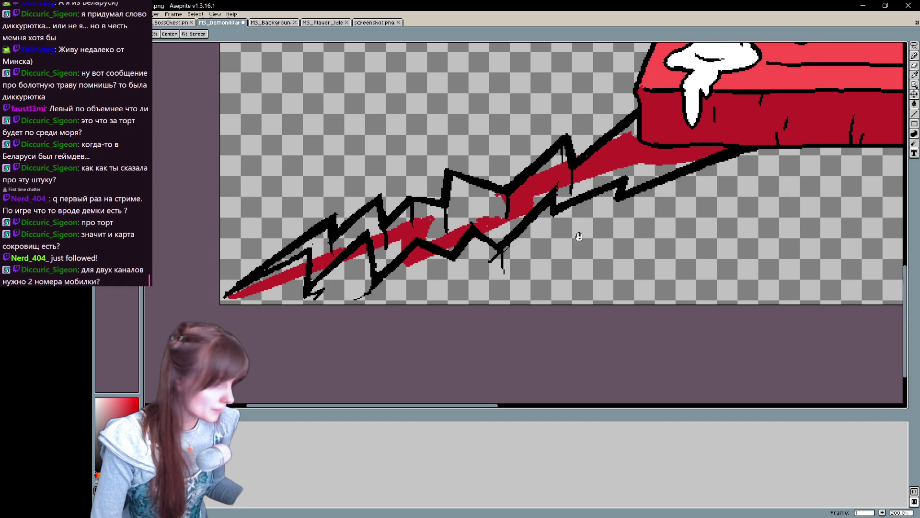
{"action": "left_click_drag", "start_coordinate": [568, 240], "coordinate": [554, 257]}
{"action": "left_click_drag", "start_coordinate": [441, 276], "coordinate": [432, 310]}
{"action": "mouse_move", "coordinate": [601, 216]}
{"action": "left_mouse_down"}
{"action": "mouse_move", "coordinate": [565, 256]}
{"action": "mouse_move", "coordinate": [531, 242]}
{"action": "left_mouse_up"}
Step: Add spikes along the crack's upper edge and a short branch on the left
{"action": "left_click_drag", "start_coordinate": [554, 154], "coordinate": [564, 129]}
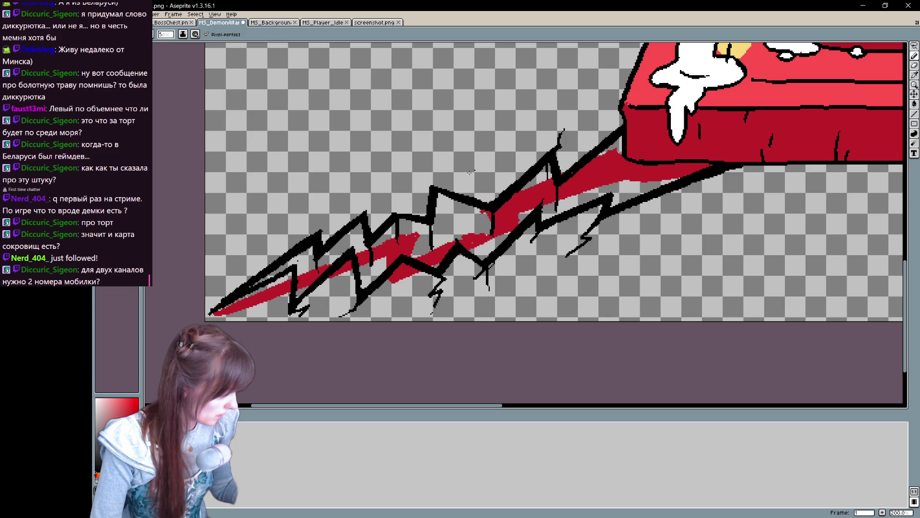
{"action": "left_click_drag", "start_coordinate": [430, 185], "coordinate": [413, 165]}
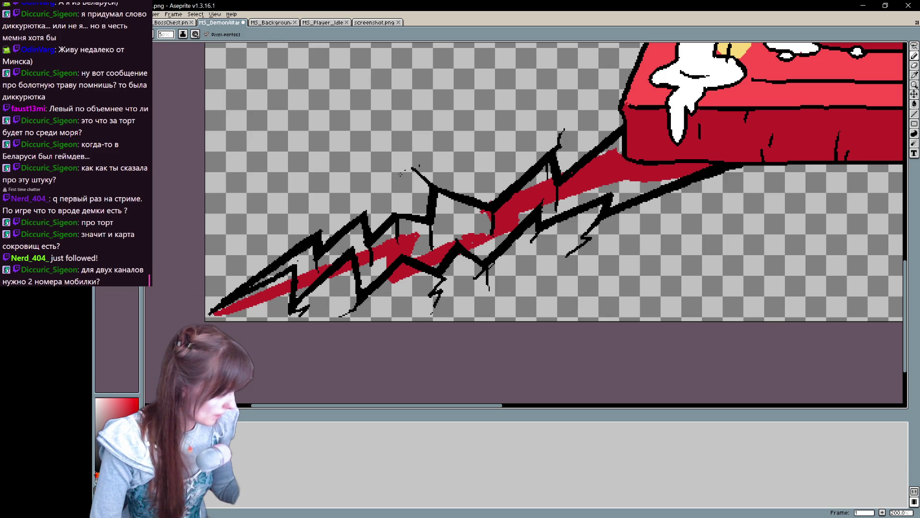
{"action": "left_click_drag", "start_coordinate": [364, 211], "coordinate": [381, 198]}
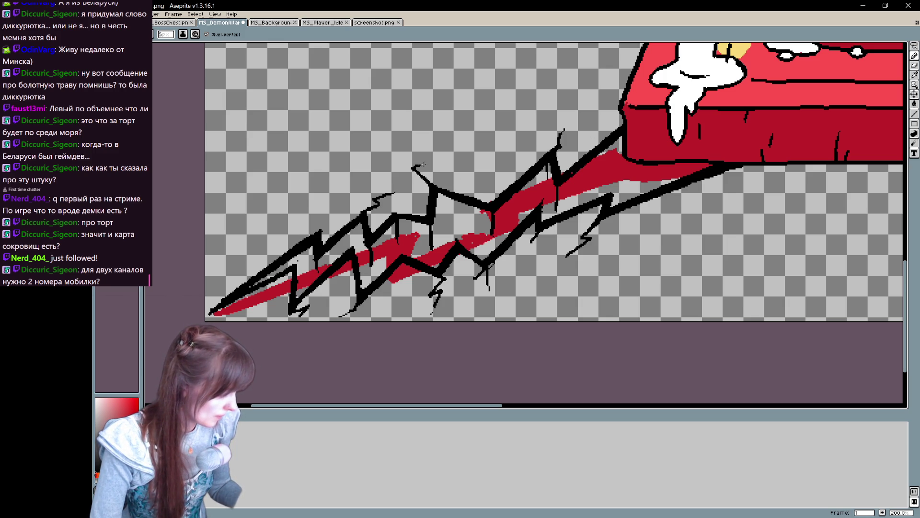
{"action": "key", "text": "ctrl+z"}
{"action": "key", "text": "ctrl+z"}
{"action": "left_click_drag", "start_coordinate": [318, 221], "coordinate": [329, 216]}
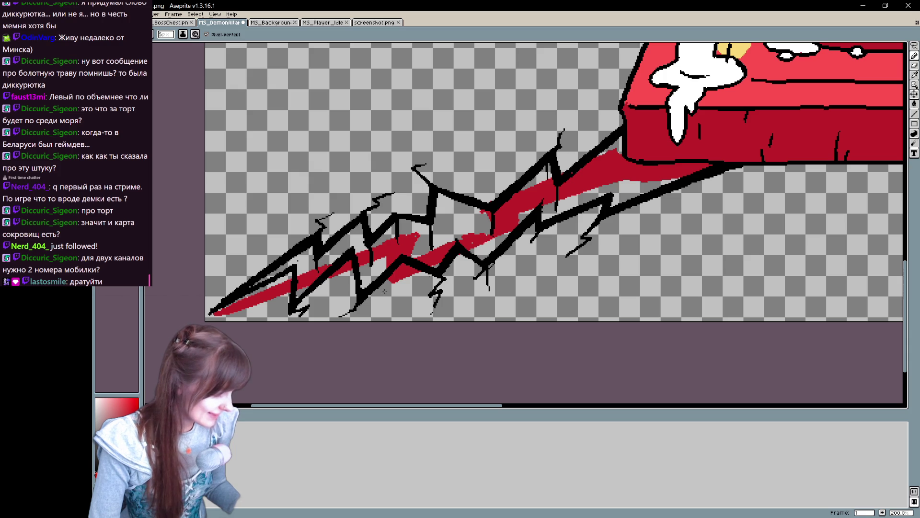
Step: Select all the black crack line art with the Magic Wand
{"action": "key", "text": "e"}
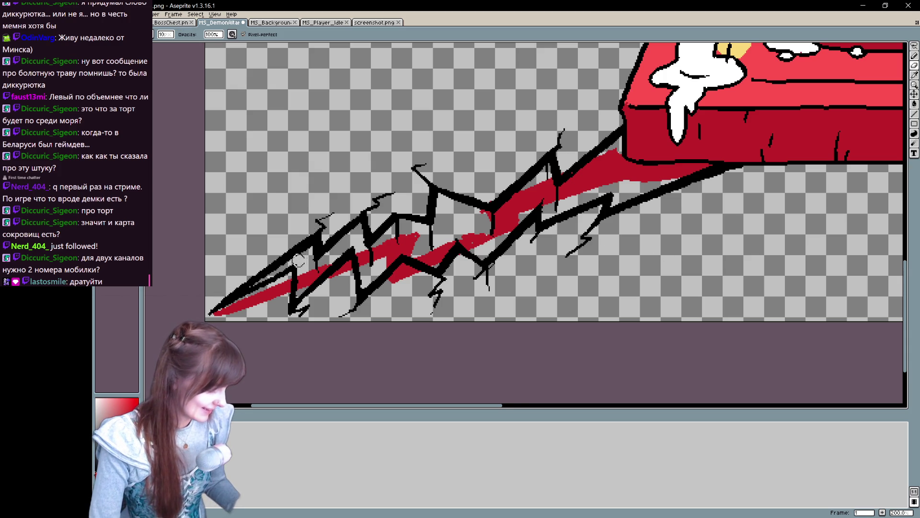
{"action": "left_click_drag", "start_coordinate": [530, 249], "coordinate": [482, 209]}
{"action": "key", "text": "b"}
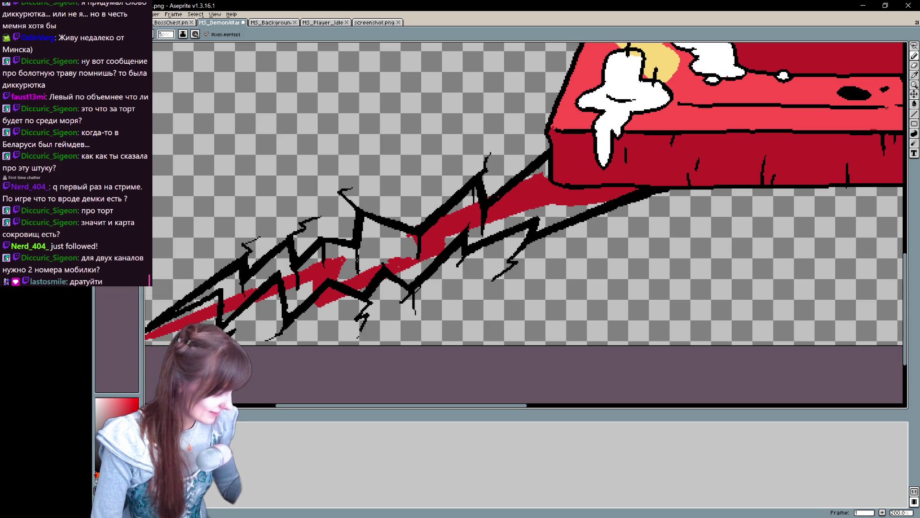
{"action": "key", "text": "w"}
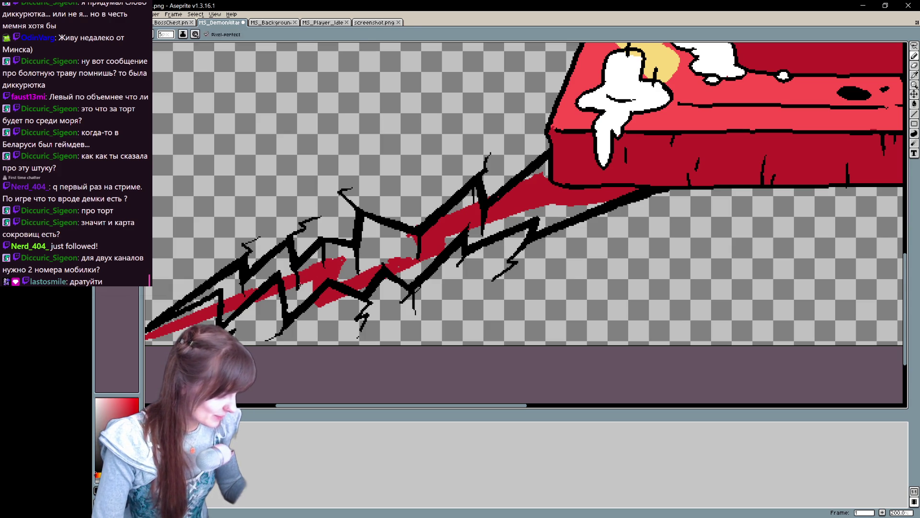
{"action": "left_click", "coordinate": [301, 285]}
{"action": "left_click_drag", "start_coordinate": [314, 270], "coordinate": [338, 241]}
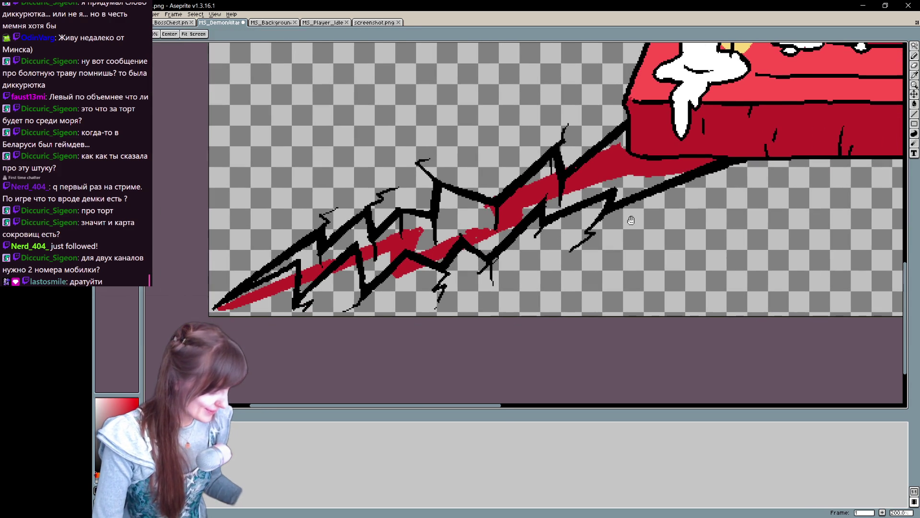
Step: Delete the bright red streak and leftover red inside the zigzag outline
{"action": "key", "text": "Delete"}
{"action": "key", "text": "ctrl+z"}
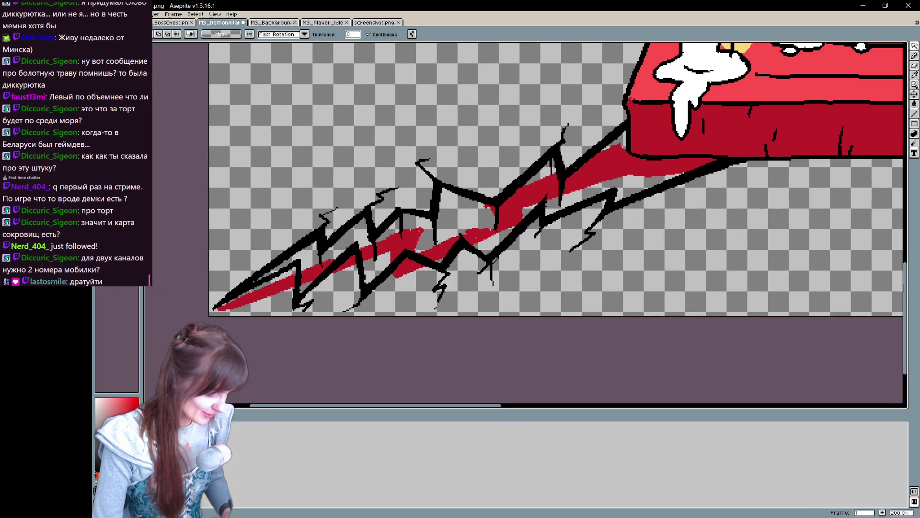
{"action": "mouse_move", "coordinate": [684, 185]}
{"action": "left_mouse_down"}
{"action": "mouse_move", "coordinate": [647, 219]}
{"action": "mouse_move", "coordinate": [663, 195]}
{"action": "mouse_move", "coordinate": [458, 157]}
{"action": "mouse_move", "coordinate": [183, 341]}
{"action": "mouse_move", "coordinate": [486, 300]}
{"action": "left_mouse_up"}
{"action": "key", "text": "q"}
{"action": "key", "text": "Delete"}
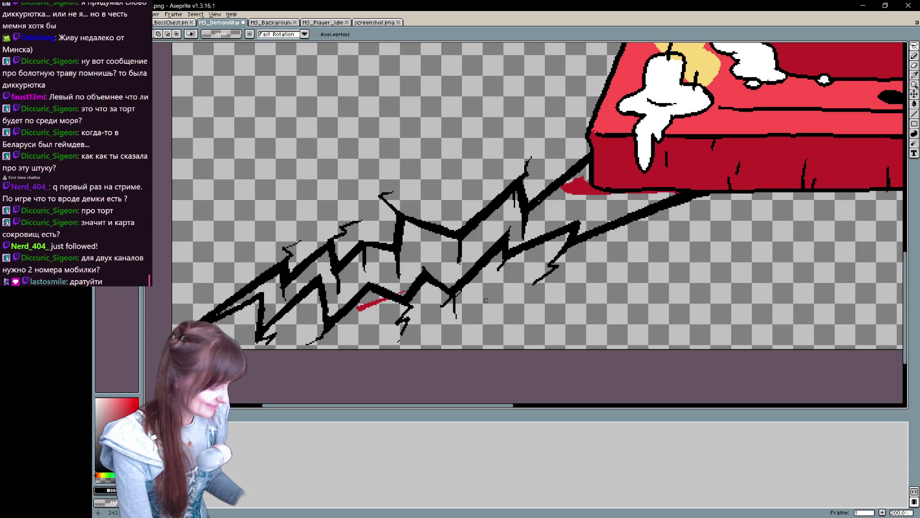
{"action": "scroll", "coordinate": [551, 284], "scroll_direction": "up", "scroll_amount": 1}
{"action": "scroll", "coordinate": [565, 298], "scroll_direction": "down", "scroll_amount": 1}
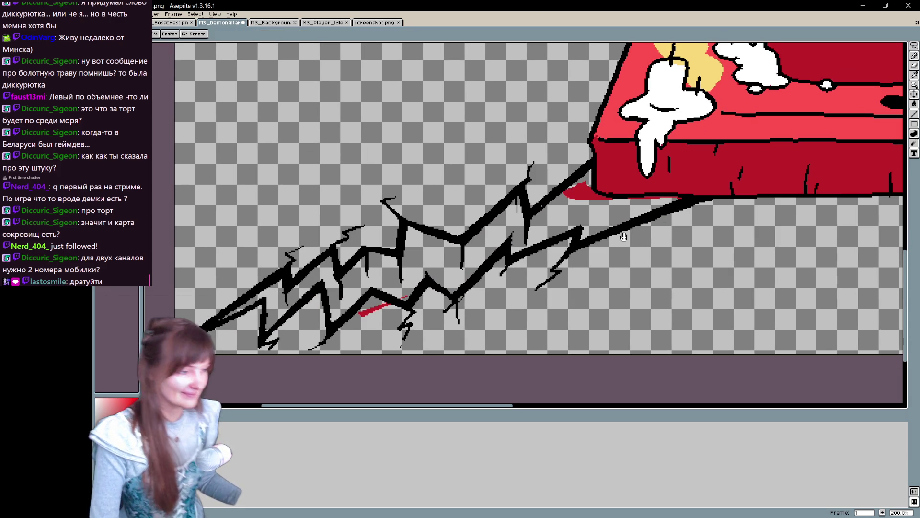
{"action": "key", "text": "shift+m"}
{"action": "left_click_drag", "start_coordinate": [441, 276], "coordinate": [353, 350]}
{"action": "key", "text": "Delete"}
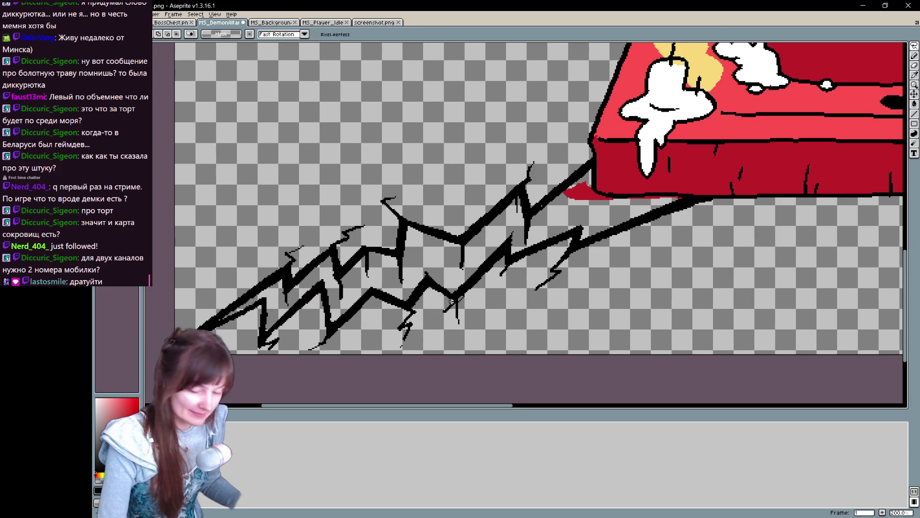
Step: Shade dark red along the black zigzag lines from the left tip to under the altar
{"action": "key", "text": "b"}
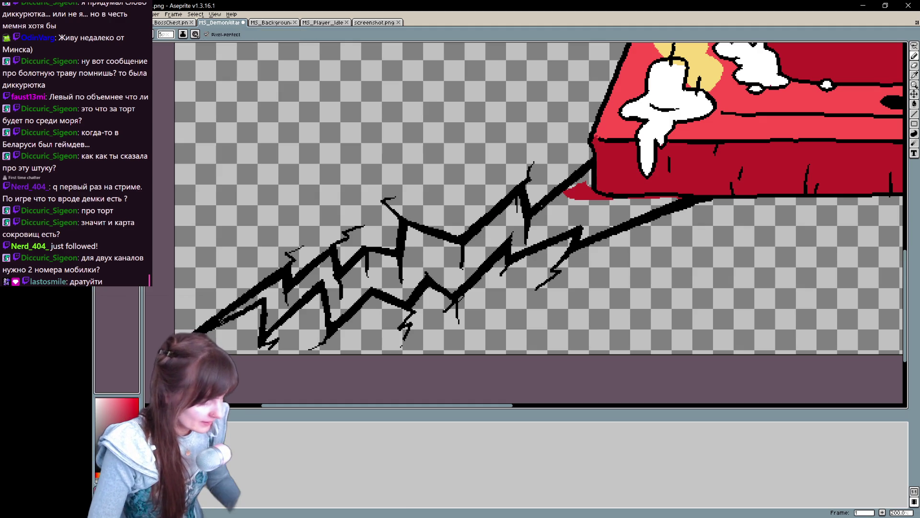
{"action": "mouse_move", "coordinate": [267, 285]}
{"action": "left_mouse_down"}
{"action": "mouse_move", "coordinate": [251, 301]}
{"action": "mouse_move", "coordinate": [274, 289]}
{"action": "mouse_move", "coordinate": [267, 322]}
{"action": "left_mouse_up"}
{"action": "left_click_drag", "start_coordinate": [324, 281], "coordinate": [327, 298]}
{"action": "left_click_drag", "start_coordinate": [390, 293], "coordinate": [409, 301]}
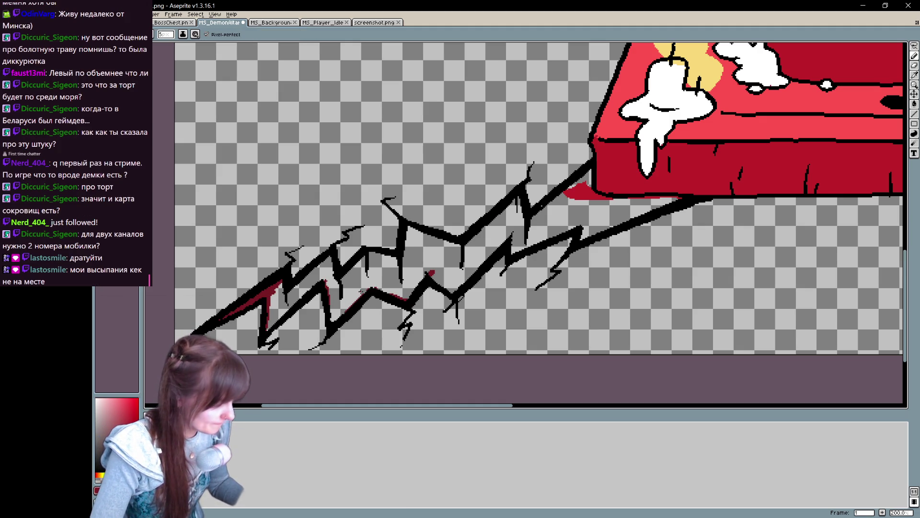
{"action": "mouse_move", "coordinate": [532, 300]}
{"action": "left_mouse_down"}
{"action": "mouse_move", "coordinate": [527, 319]}
{"action": "mouse_move", "coordinate": [530, 289]}
{"action": "left_mouse_up"}
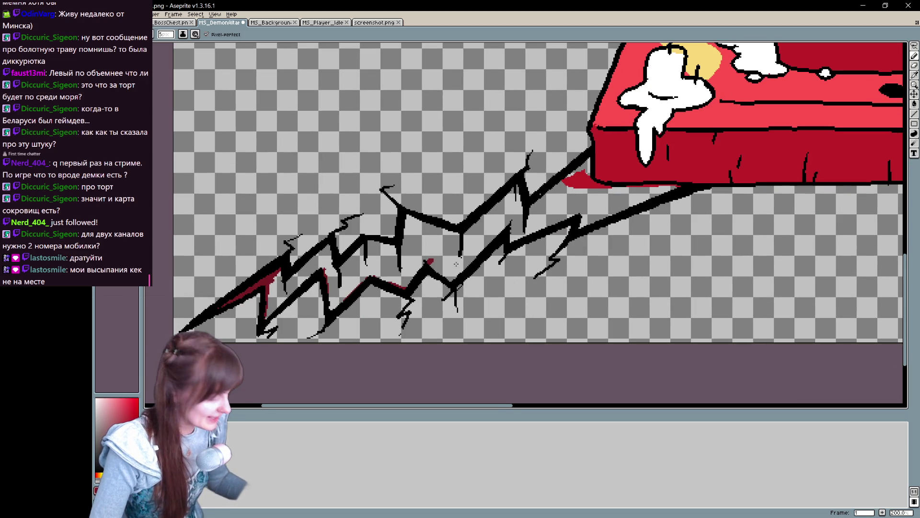
{"action": "mouse_move", "coordinate": [509, 231]}
{"action": "left_mouse_down"}
{"action": "mouse_move", "coordinate": [563, 213]}
{"action": "mouse_move", "coordinate": [583, 215]}
{"action": "mouse_move", "coordinate": [584, 232]}
{"action": "left_mouse_up"}
{"action": "mouse_move", "coordinate": [680, 187]}
{"action": "left_mouse_down"}
{"action": "mouse_move", "coordinate": [603, 185]}
{"action": "mouse_move", "coordinate": [591, 157]}
{"action": "mouse_move", "coordinate": [530, 207]}
{"action": "left_mouse_up"}
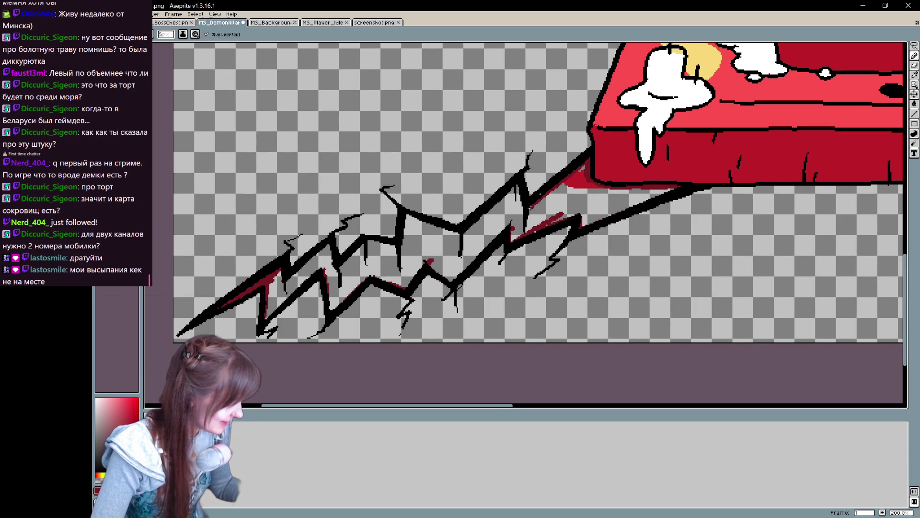
{"action": "mouse_move", "coordinate": [460, 234]}
{"action": "left_mouse_down"}
{"action": "mouse_move", "coordinate": [407, 216]}
{"action": "mouse_move", "coordinate": [402, 245]}
{"action": "left_mouse_up"}
{"action": "left_click_drag", "start_coordinate": [335, 242], "coordinate": [281, 283]}
Step: Bucket-fill the crack interior and the red patch near the altar with dark red
{"action": "key", "text": "g"}
{"action": "left_click", "coordinate": [552, 223]}
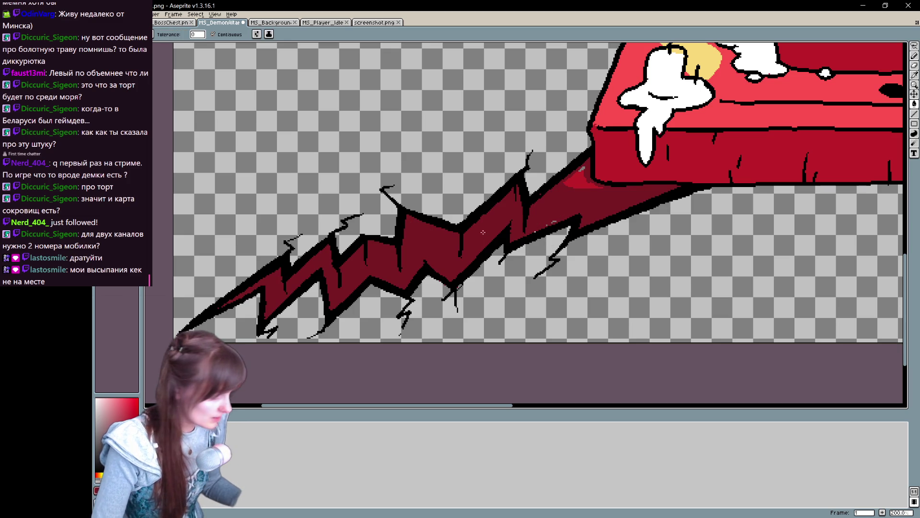
{"action": "left_click", "coordinate": [577, 177]}
{"action": "key", "text": "b"}
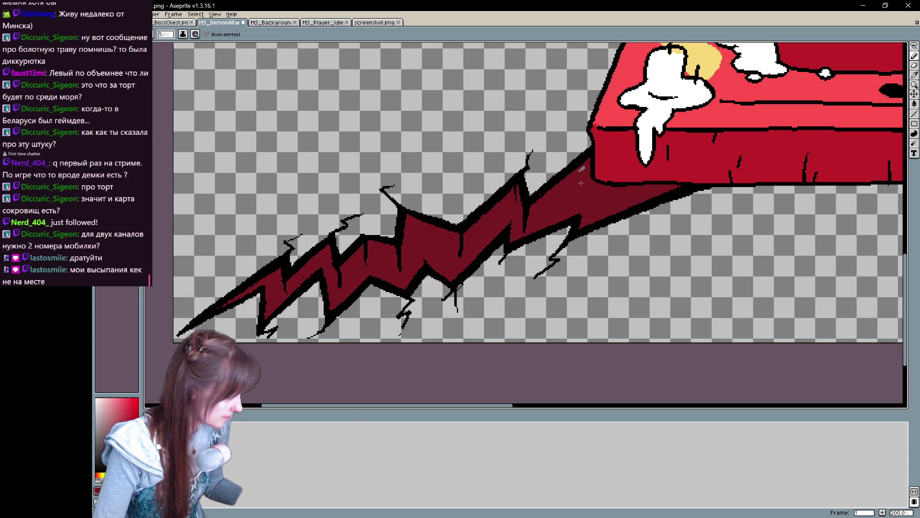
{"action": "scroll", "coordinate": [522, 259], "scroll_direction": "down", "scroll_amount": 2}
{"action": "scroll", "coordinate": [522, 259], "scroll_direction": "up", "scroll_amount": 1}
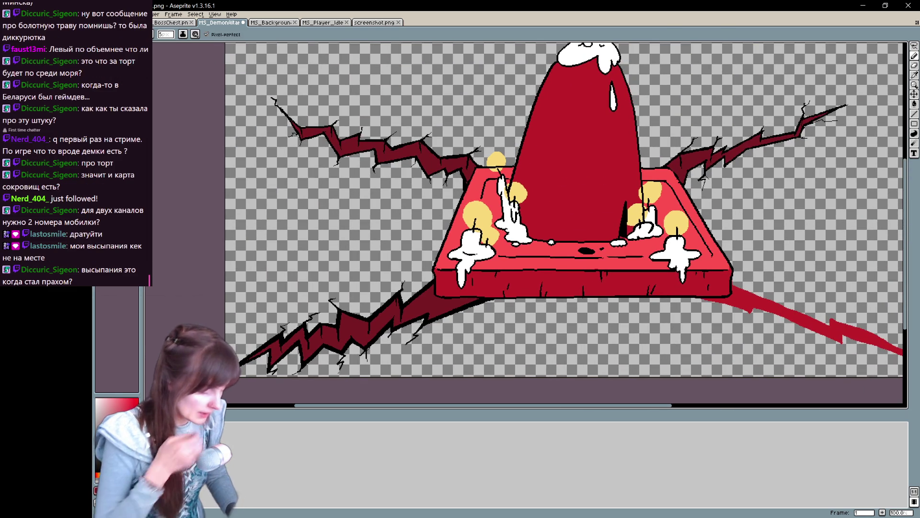
Step: Thicken the black outline along the altar's left and bottom edges
{"action": "key", "text": "ctrl"}
{"action": "scroll", "coordinate": [389, 309], "scroll_direction": "up", "scroll_amount": 1}
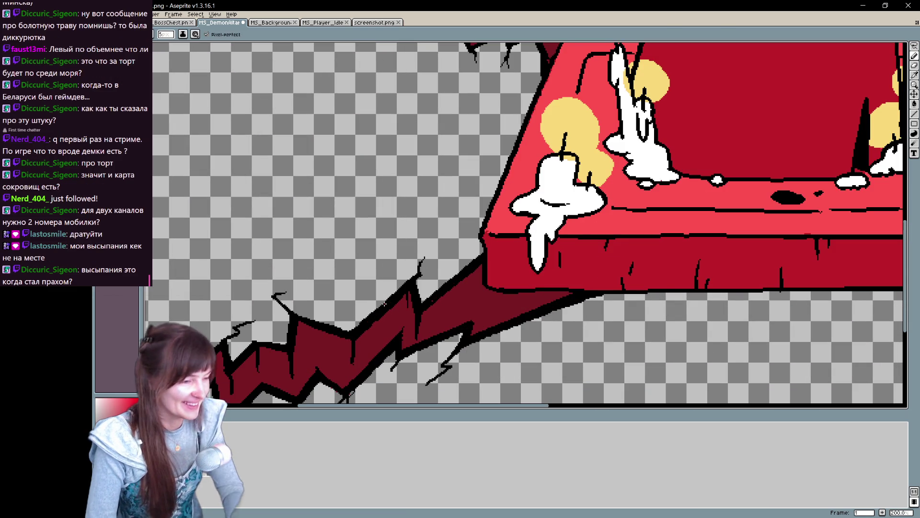
{"action": "scroll", "coordinate": [584, 236], "scroll_direction": "down", "scroll_amount": 2}
{"action": "left_click_drag", "start_coordinate": [584, 237], "coordinate": [536, 280]}
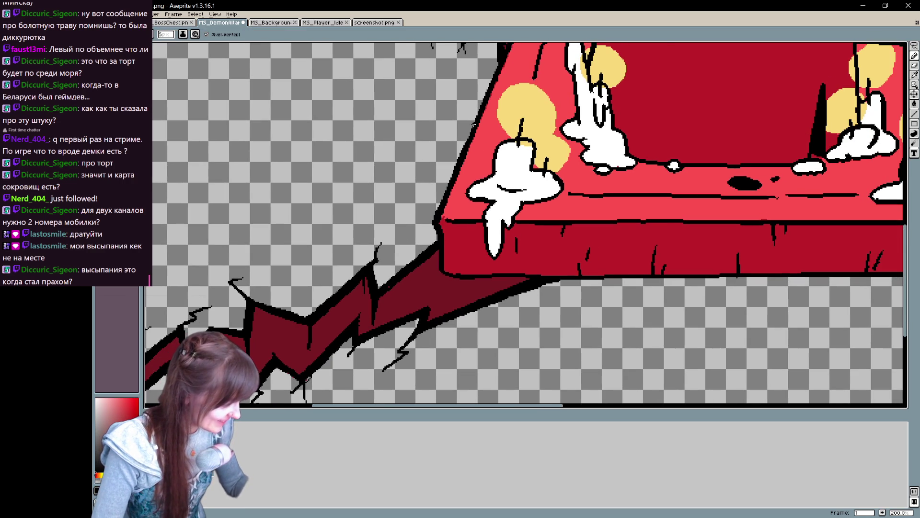
{"action": "mouse_move", "coordinate": [438, 242]}
{"action": "left_mouse_down"}
{"action": "mouse_move", "coordinate": [435, 211]}
{"action": "mouse_move", "coordinate": [470, 123]}
{"action": "mouse_move", "coordinate": [485, 130]}
{"action": "left_mouse_up"}
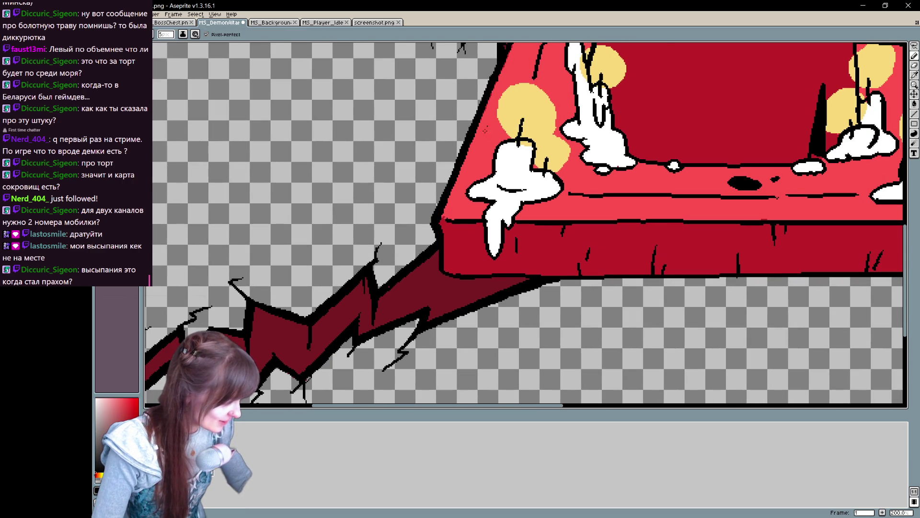
{"action": "mouse_move", "coordinate": [438, 242]}
{"action": "left_mouse_down"}
{"action": "mouse_move", "coordinate": [458, 279]}
{"action": "mouse_move", "coordinate": [364, 242]}
{"action": "mouse_move", "coordinate": [860, 238]}
{"action": "left_mouse_up"}
{"action": "left_click_drag", "start_coordinate": [448, 246], "coordinate": [852, 241]}
{"action": "mouse_move", "coordinate": [793, 243]}
{"action": "left_mouse_down"}
{"action": "mouse_move", "coordinate": [529, 238]}
{"action": "mouse_move", "coordinate": [663, 230]}
{"action": "left_mouse_up"}
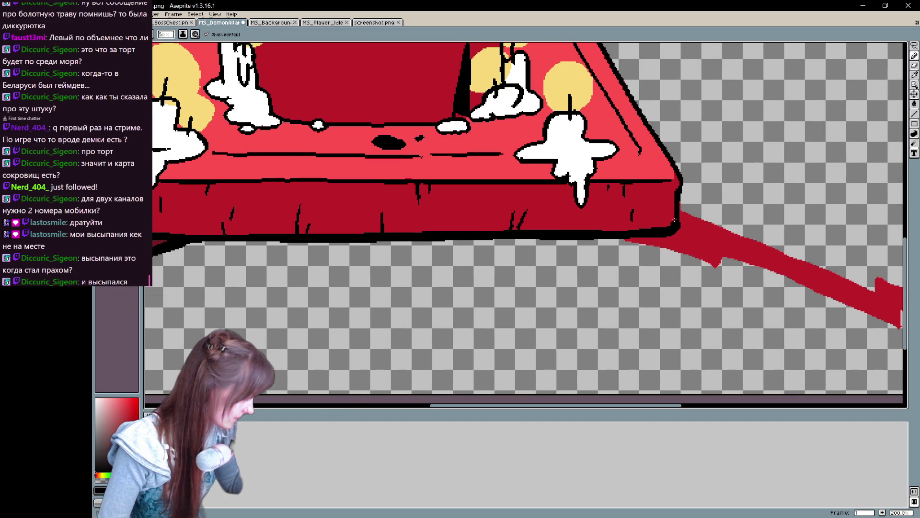
Step: Thicken the altar's right diagonal edge, left candle drip outline and front edge's top line
{"action": "mouse_move", "coordinate": [674, 163]}
{"action": "left_mouse_down"}
{"action": "mouse_move", "coordinate": [628, 290]}
{"action": "mouse_move", "coordinate": [546, 154]}
{"action": "mouse_move", "coordinate": [606, 260]}
{"action": "left_mouse_up"}
{"action": "key", "text": "ctrl+z"}
{"action": "mouse_move", "coordinate": [587, 226]}
{"action": "left_mouse_down"}
{"action": "mouse_move", "coordinate": [634, 299]}
{"action": "mouse_move", "coordinate": [628, 346]}
{"action": "left_mouse_up"}
{"action": "key", "text": "space"}
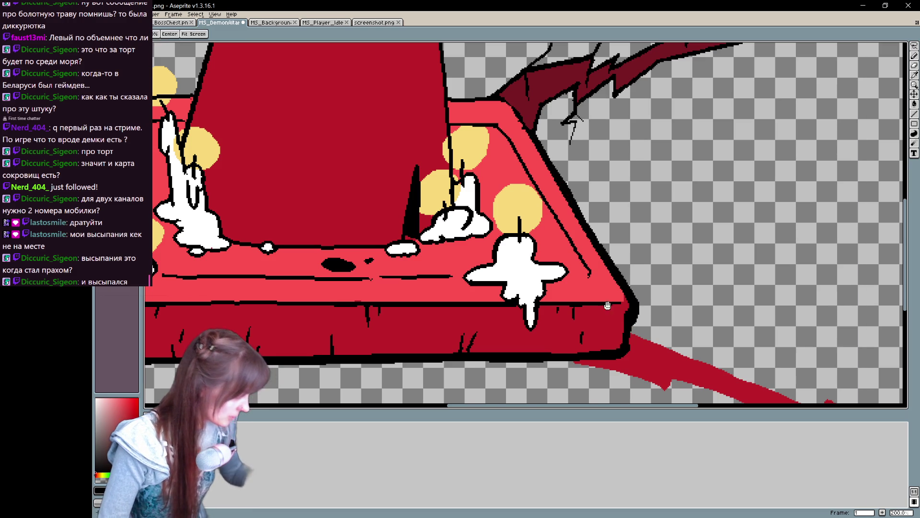
{"action": "left_click_drag", "start_coordinate": [608, 305], "coordinate": [855, 253]}
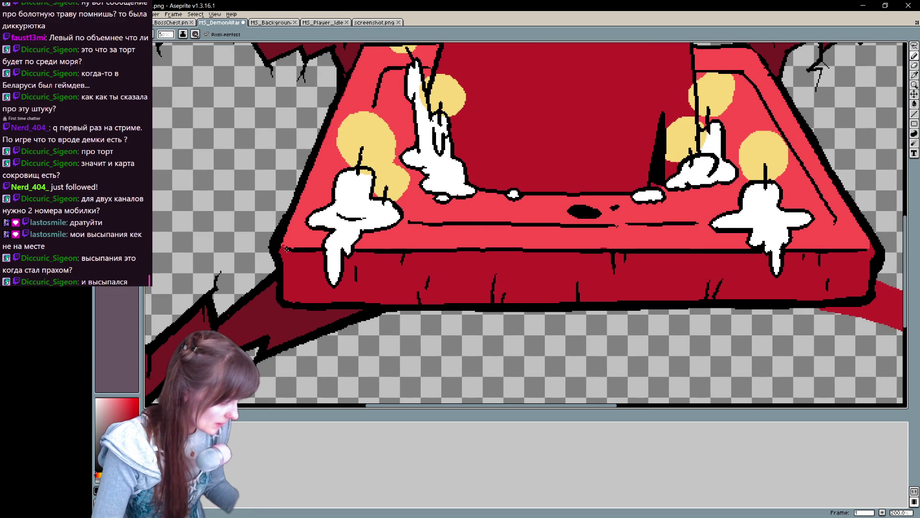
{"action": "mouse_move", "coordinate": [327, 237]}
{"action": "left_mouse_down"}
{"action": "mouse_move", "coordinate": [331, 287]}
{"action": "mouse_move", "coordinate": [349, 259]}
{"action": "left_mouse_up"}
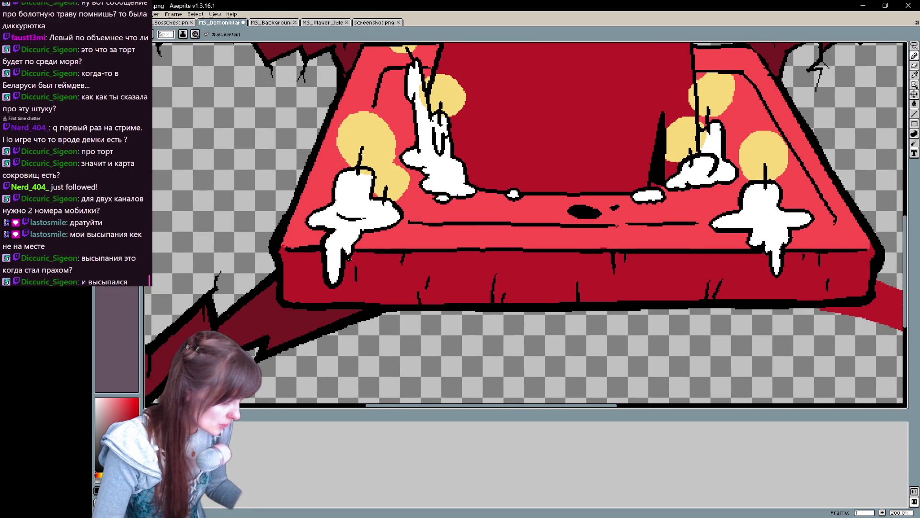
{"action": "left_click_drag", "start_coordinate": [318, 228], "coordinate": [332, 202]}
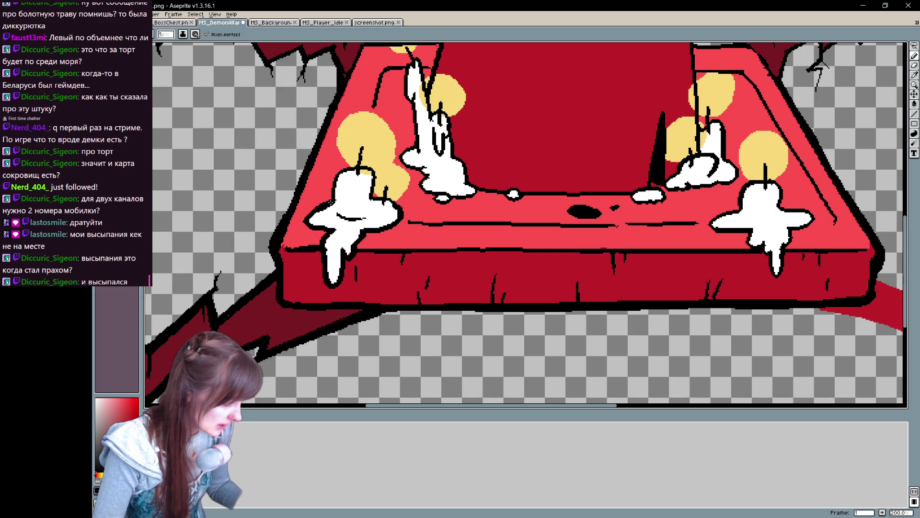
{"action": "left_click_drag", "start_coordinate": [358, 252], "coordinate": [734, 245]}
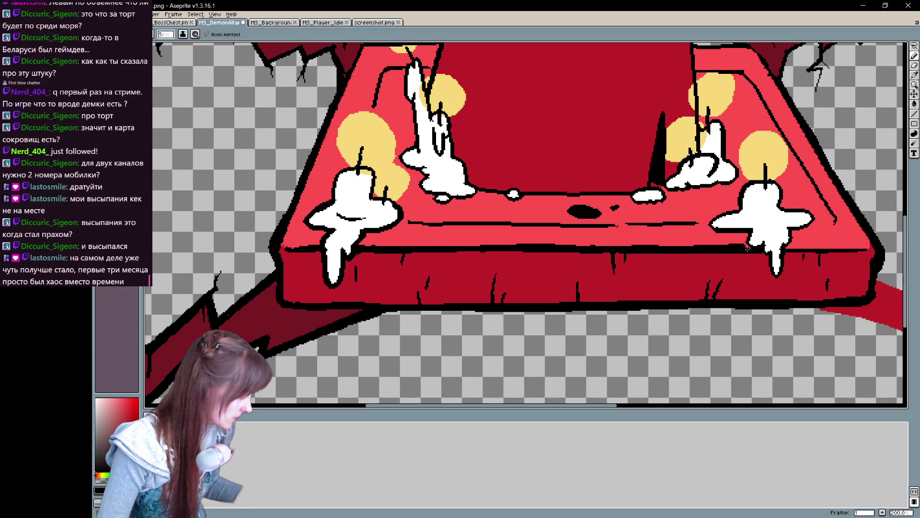
{"action": "left_click_drag", "start_coordinate": [801, 254], "coordinate": [870, 248]}
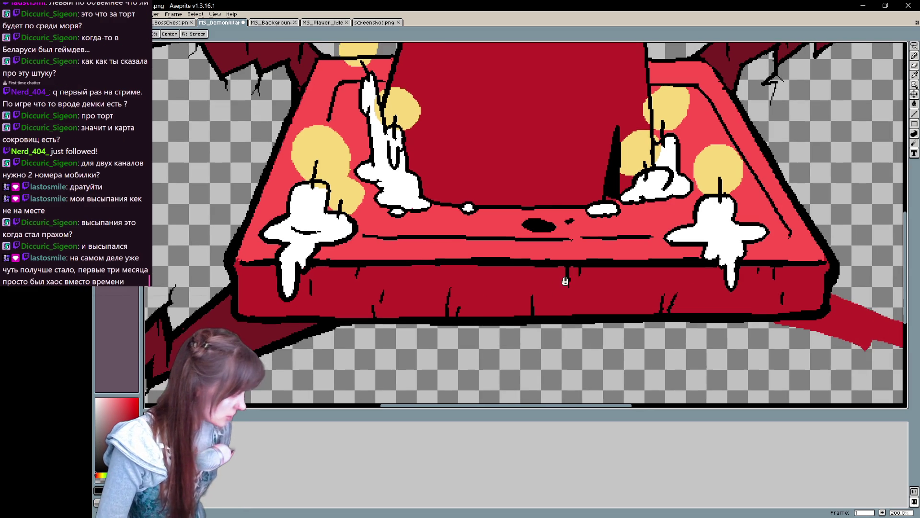
Step: Draw two curved black wood-grain marks on the altar's front panel
{"action": "left_click_drag", "start_coordinate": [458, 236], "coordinate": [415, 249]}
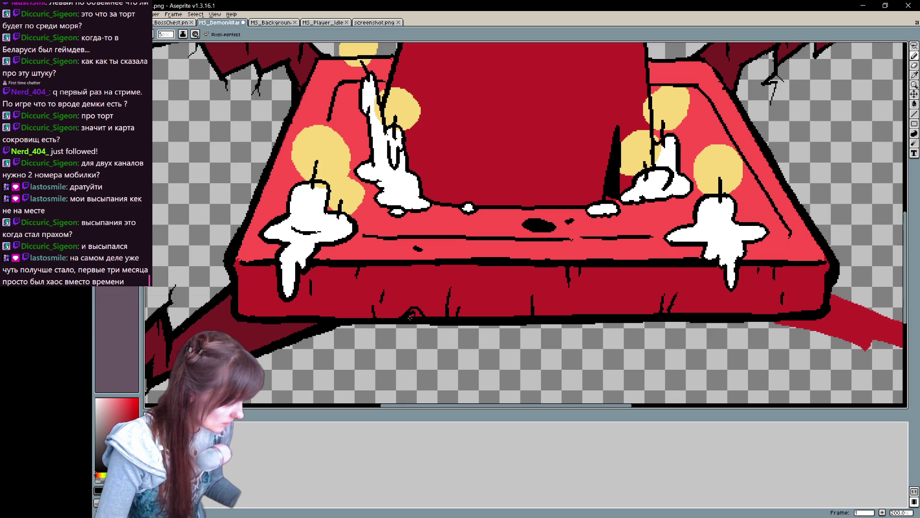
{"action": "left_click_drag", "start_coordinate": [505, 274], "coordinate": [527, 275]}
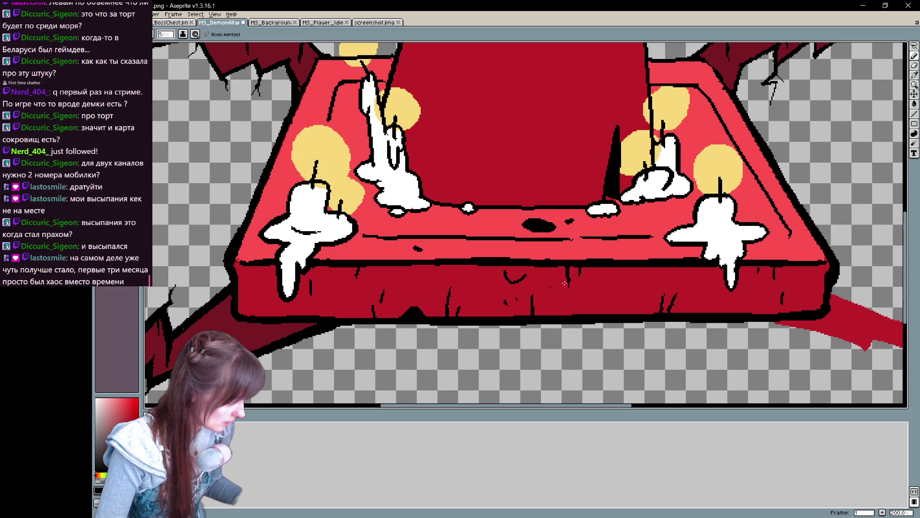
{"action": "left_click_drag", "start_coordinate": [614, 312], "coordinate": [651, 299]}
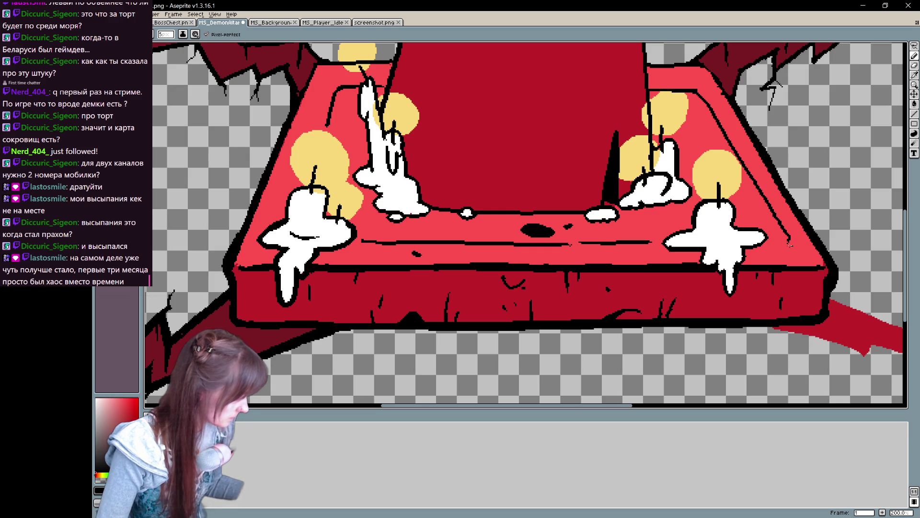
{"action": "left_click_drag", "start_coordinate": [619, 322], "coordinate": [634, 359]}
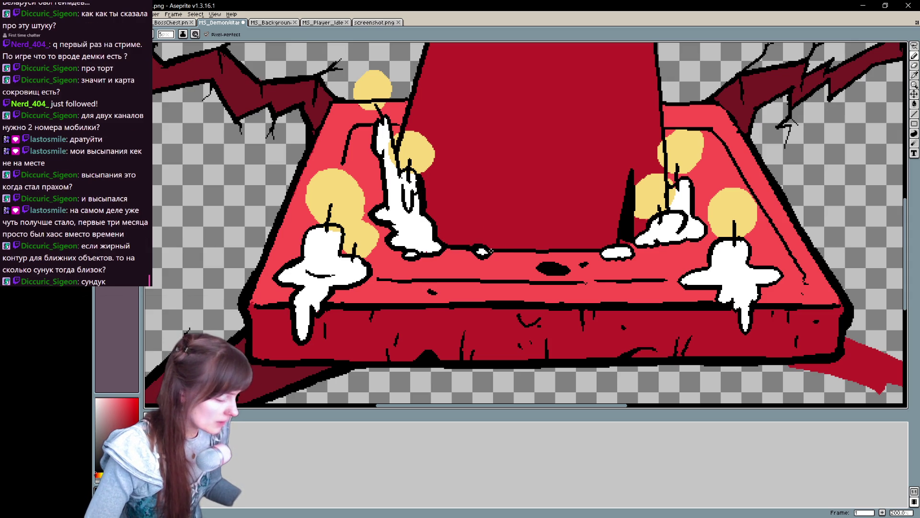
Step: Thicken the black outline along the tabletop edge, around the right wax blob, and beside the left candle
{"action": "left_click_drag", "start_coordinate": [497, 251], "coordinate": [541, 251]}
{"action": "mouse_move", "coordinate": [601, 250]}
{"action": "left_mouse_down"}
{"action": "mouse_move", "coordinate": [629, 263]}
{"action": "mouse_move", "coordinate": [595, 249]}
{"action": "left_mouse_up"}
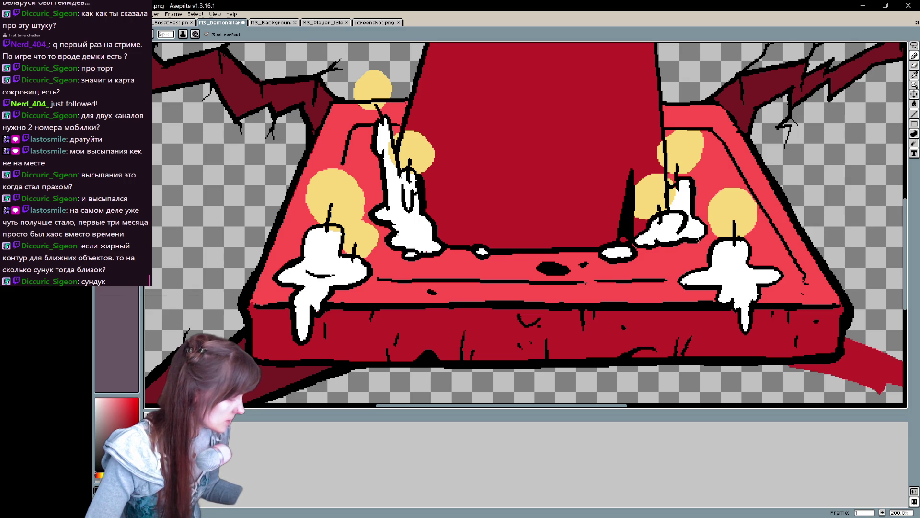
{"action": "left_click_drag", "start_coordinate": [603, 324], "coordinate": [647, 350]}
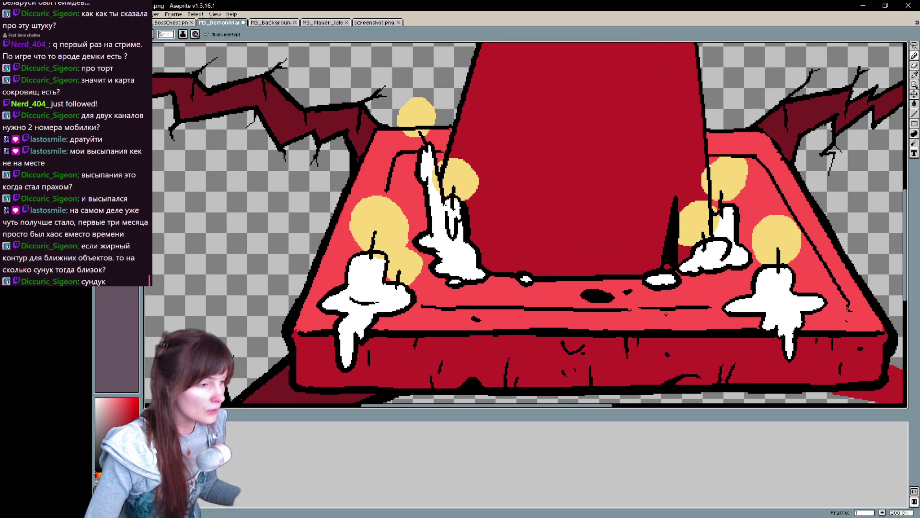
{"action": "mouse_move", "coordinate": [666, 314]}
{"action": "left_mouse_down"}
{"action": "mouse_move", "coordinate": [690, 331]}
{"action": "mouse_move", "coordinate": [714, 315]}
{"action": "left_mouse_up"}
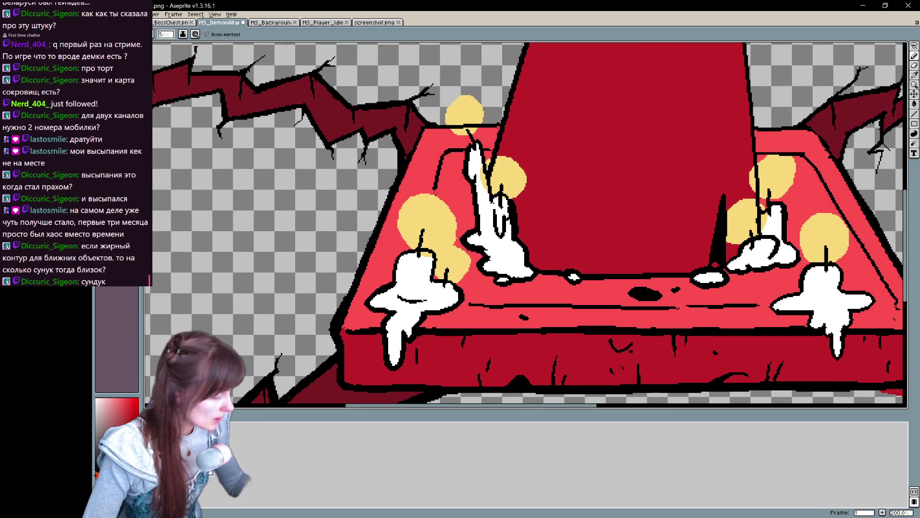
{"action": "left_click_drag", "start_coordinate": [435, 176], "coordinate": [450, 149]}
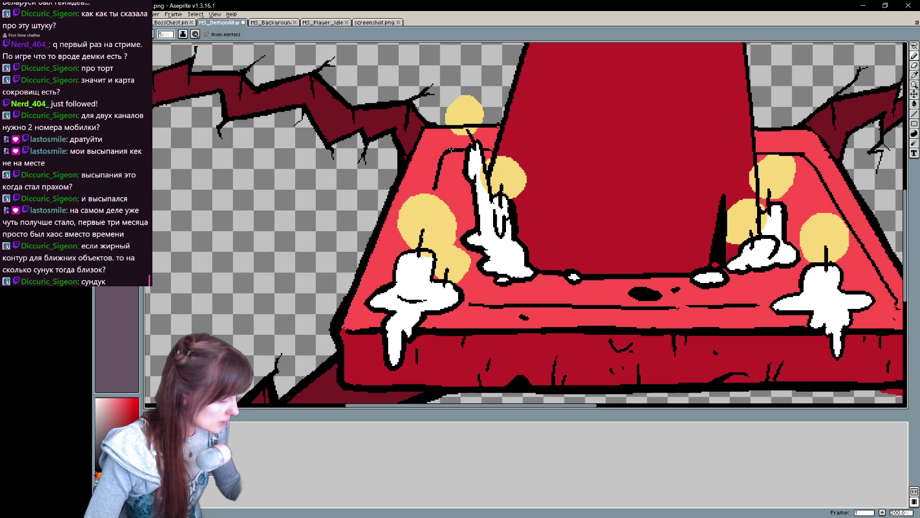
{"action": "mouse_move", "coordinate": [537, 192]}
{"action": "left_mouse_down"}
{"action": "mouse_move", "coordinate": [545, 211]}
{"action": "mouse_move", "coordinate": [537, 302]}
{"action": "mouse_move", "coordinate": [582, 381]}
{"action": "mouse_move", "coordinate": [620, 251]}
{"action": "mouse_move", "coordinate": [585, 267]}
{"action": "mouse_move", "coordinate": [717, 232]}
{"action": "mouse_move", "coordinate": [717, 326]}
{"action": "left_mouse_up"}
{"action": "key", "text": "e"}
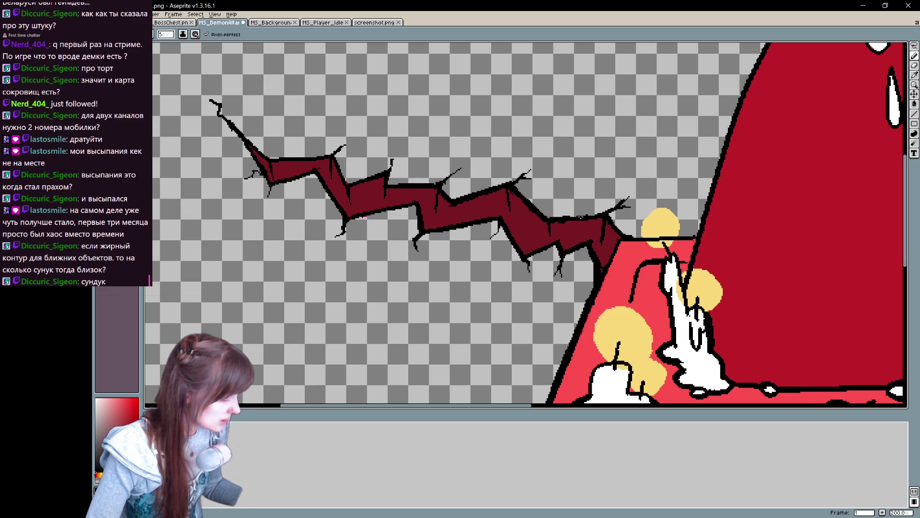
Step: Redraw a thicker black line down the left edge of the white wax blob with the 10px Pencil
{"action": "key", "text": "b"}
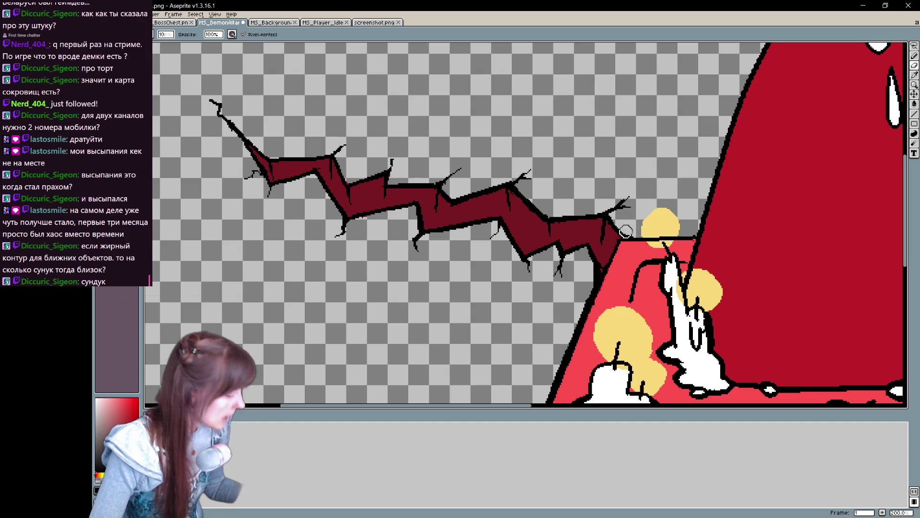
{"action": "left_click_drag", "start_coordinate": [644, 234], "coordinate": [624, 251]}
{"action": "mouse_move", "coordinate": [397, 188]}
{"action": "left_mouse_down"}
{"action": "mouse_move", "coordinate": [648, 110]}
{"action": "mouse_move", "coordinate": [801, 90]}
{"action": "mouse_move", "coordinate": [680, 268]}
{"action": "mouse_move", "coordinate": [635, 302]}
{"action": "left_mouse_up"}
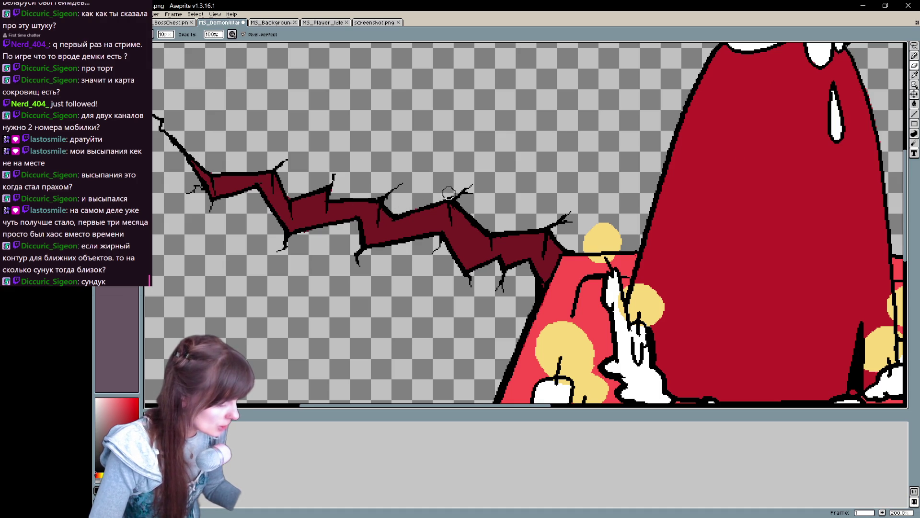
{"action": "key", "text": "e"}
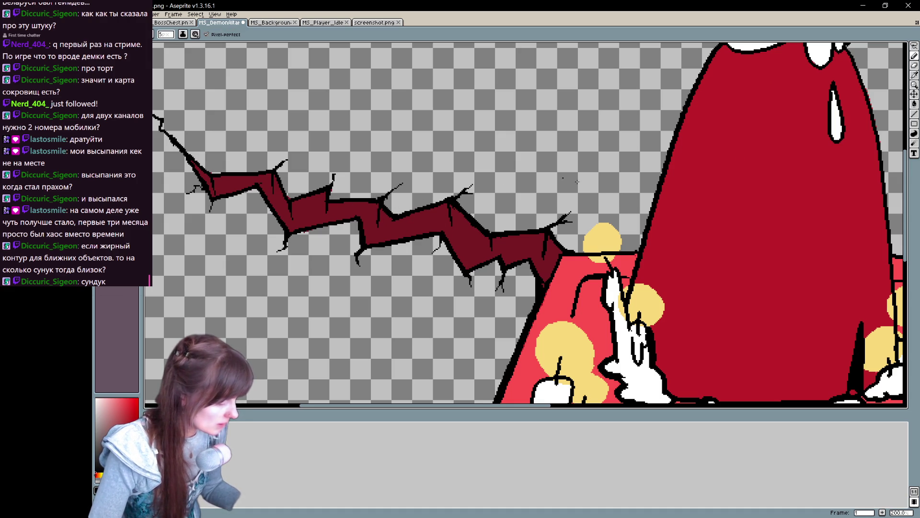
{"action": "key", "text": "b"}
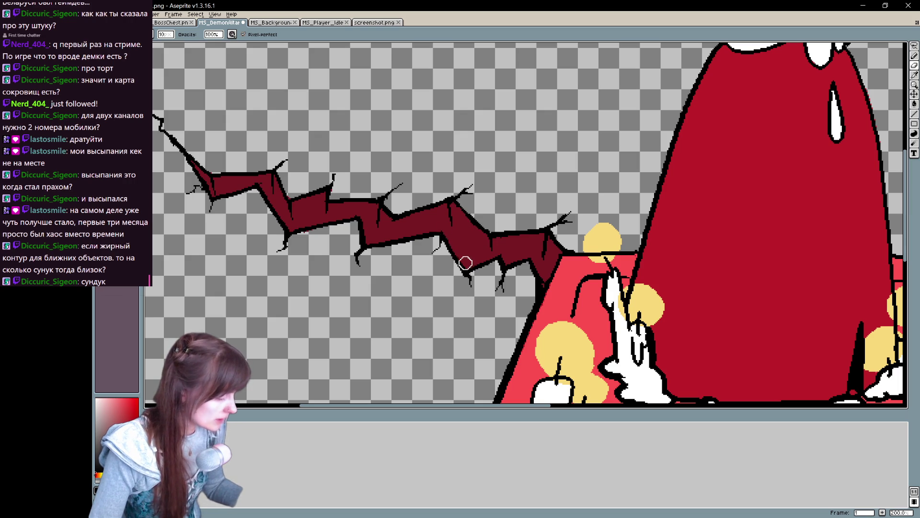
{"action": "key", "text": "e"}
{"action": "mouse_move", "coordinate": [557, 203]}
{"action": "left_mouse_down"}
{"action": "mouse_move", "coordinate": [491, 134]}
{"action": "mouse_move", "coordinate": [528, 350]}
{"action": "mouse_move", "coordinate": [570, 130]}
{"action": "mouse_move", "coordinate": [528, 308]}
{"action": "mouse_move", "coordinate": [526, 386]}
{"action": "left_mouse_up"}
{"action": "left_click_drag", "start_coordinate": [388, 258], "coordinate": [408, 224]}
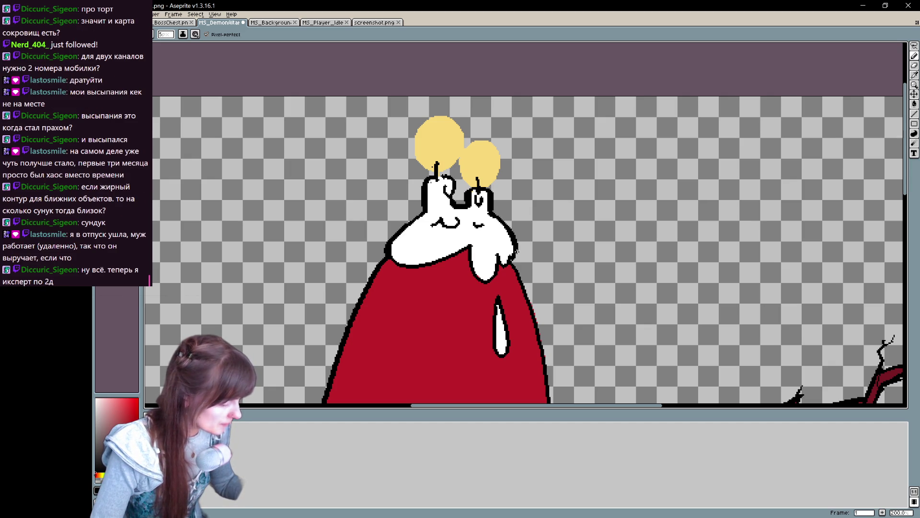
Step: Outline the top of the left front candle in bold black
{"action": "mouse_move", "coordinate": [527, 241]}
{"action": "left_mouse_down"}
{"action": "mouse_move", "coordinate": [513, 232]}
{"action": "mouse_move", "coordinate": [426, 50]}
{"action": "left_mouse_up"}
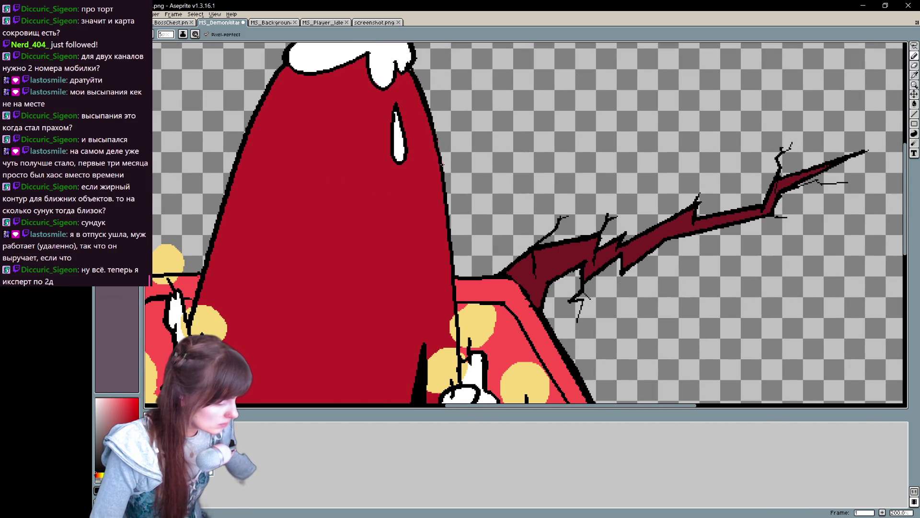
{"action": "mouse_move", "coordinate": [452, 314]}
{"action": "left_mouse_down"}
{"action": "mouse_move", "coordinate": [472, 263]}
{"action": "mouse_move", "coordinate": [476, 181]}
{"action": "left_mouse_up"}
{"action": "mouse_move", "coordinate": [508, 224]}
{"action": "left_mouse_down"}
{"action": "mouse_move", "coordinate": [394, 242]}
{"action": "mouse_move", "coordinate": [473, 350]}
{"action": "left_mouse_up"}
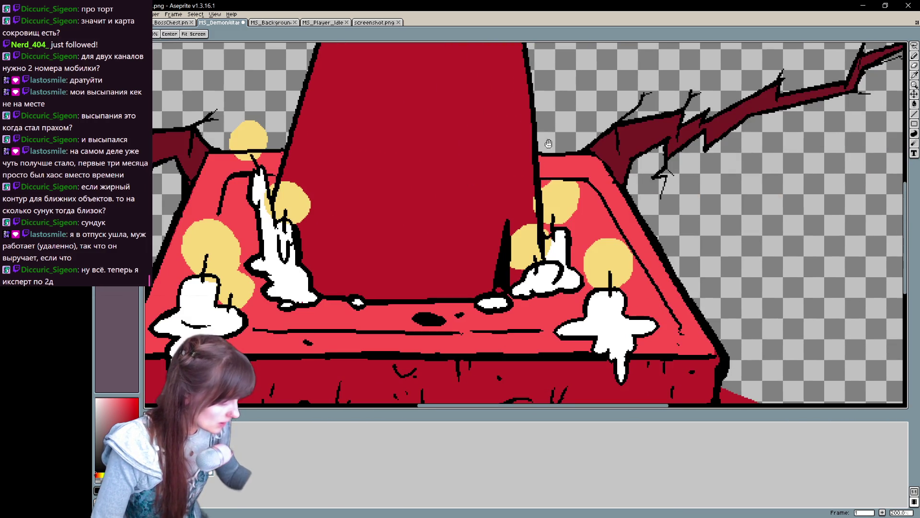
{"action": "mouse_move", "coordinate": [529, 373]}
{"action": "left_mouse_down"}
{"action": "mouse_move", "coordinate": [539, 226]}
{"action": "mouse_move", "coordinate": [548, 260]}
{"action": "left_mouse_up"}
{"action": "left_click_drag", "start_coordinate": [437, 252], "coordinate": [687, 262]}
{"action": "mouse_move", "coordinate": [472, 261]}
{"action": "left_mouse_down"}
{"action": "mouse_move", "coordinate": [417, 226]}
{"action": "mouse_move", "coordinate": [394, 193]}
{"action": "left_mouse_up"}
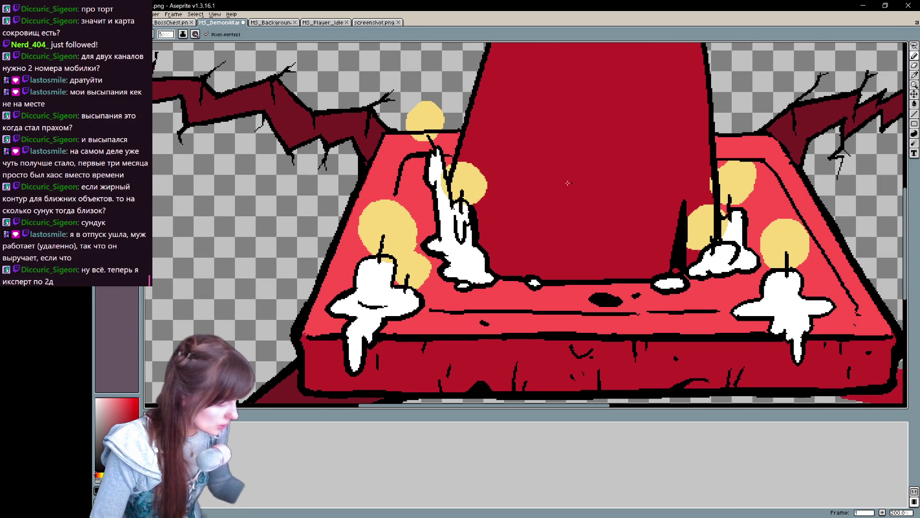
{"action": "left_click_drag", "start_coordinate": [523, 153], "coordinate": [240, 159]}
{"action": "mouse_move", "coordinate": [567, 161]}
{"action": "left_mouse_down"}
{"action": "mouse_move", "coordinate": [503, 139]}
{"action": "mouse_move", "coordinate": [720, 52]}
{"action": "mouse_move", "coordinate": [815, 144]}
{"action": "mouse_move", "coordinate": [524, 304]}
{"action": "left_mouse_up"}
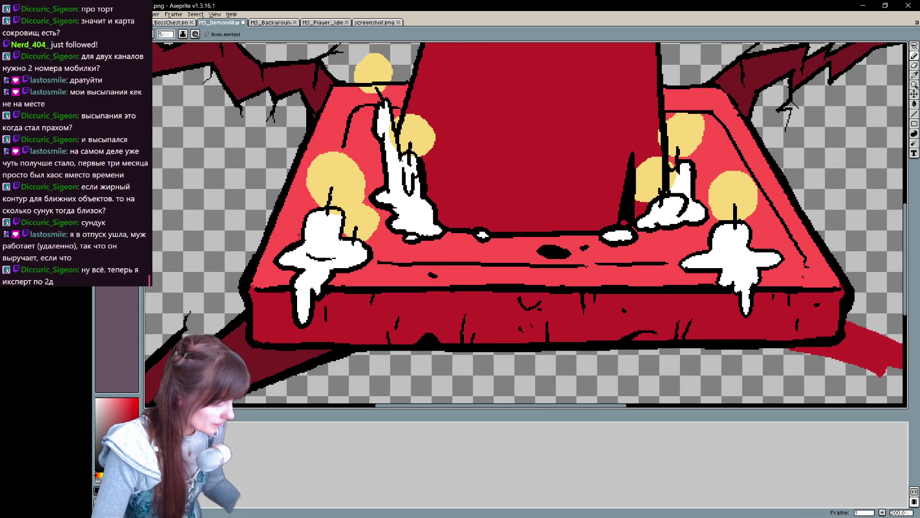
{"action": "left_click_drag", "start_coordinate": [316, 209], "coordinate": [342, 205]}
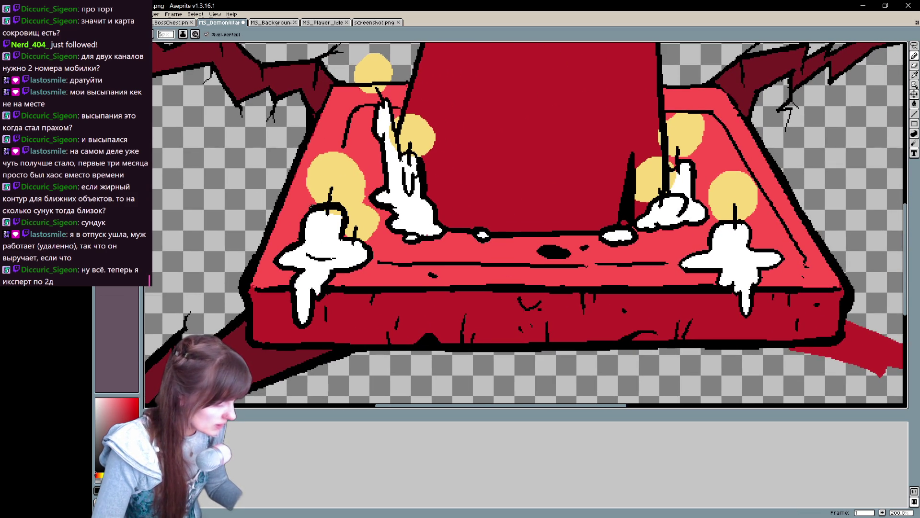
Step: Outline the wax drip's right, bottom and left edges in black
{"action": "left_click_drag", "start_coordinate": [453, 171], "coordinate": [421, 204]}
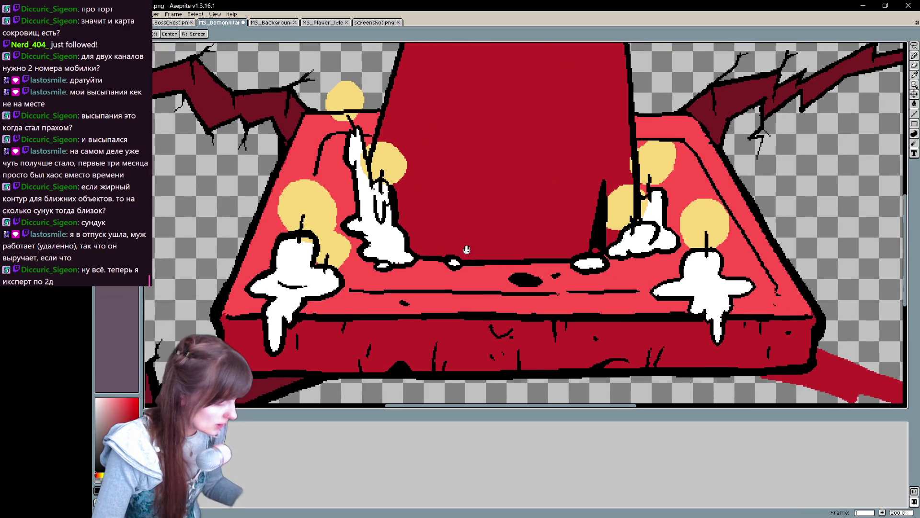
{"action": "mouse_move", "coordinate": [477, 207]}
{"action": "left_mouse_down"}
{"action": "mouse_move", "coordinate": [343, 206]}
{"action": "mouse_move", "coordinate": [342, 168]}
{"action": "left_mouse_up"}
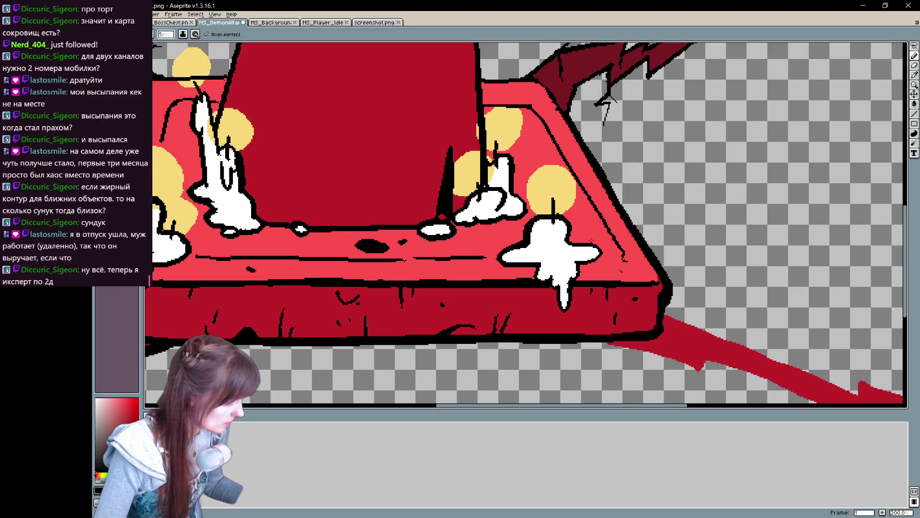
{"action": "left_click_drag", "start_coordinate": [570, 243], "coordinate": [601, 259]}
{"action": "left_click_drag", "start_coordinate": [569, 305], "coordinate": [557, 288]}
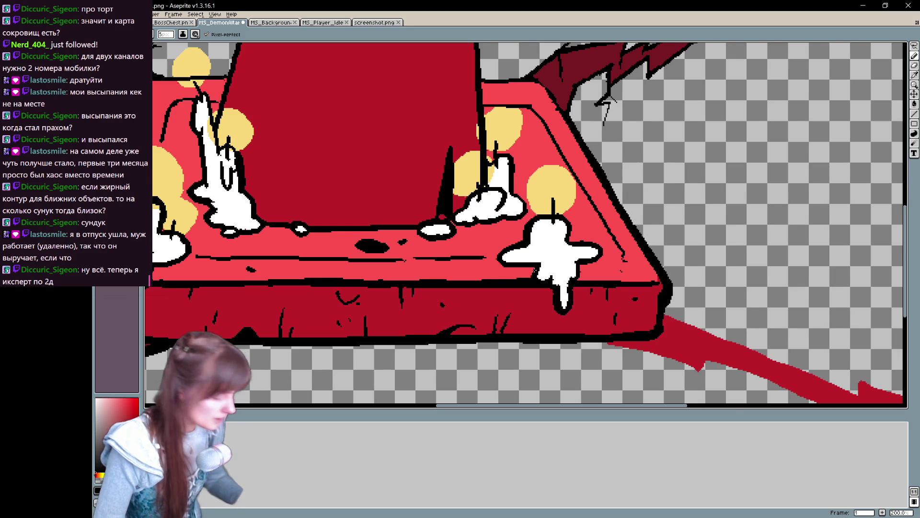
Step: Return to 200% zoom and draw a bolder black line over the red cone's right side
{"action": "scroll", "coordinate": [534, 271], "scroll_direction": "down", "scroll_amount": 1}
{"action": "scroll", "coordinate": [535, 271], "scroll_direction": "down", "scroll_amount": 1}
{"action": "scroll", "coordinate": [535, 271], "scroll_direction": "up", "scroll_amount": 1}
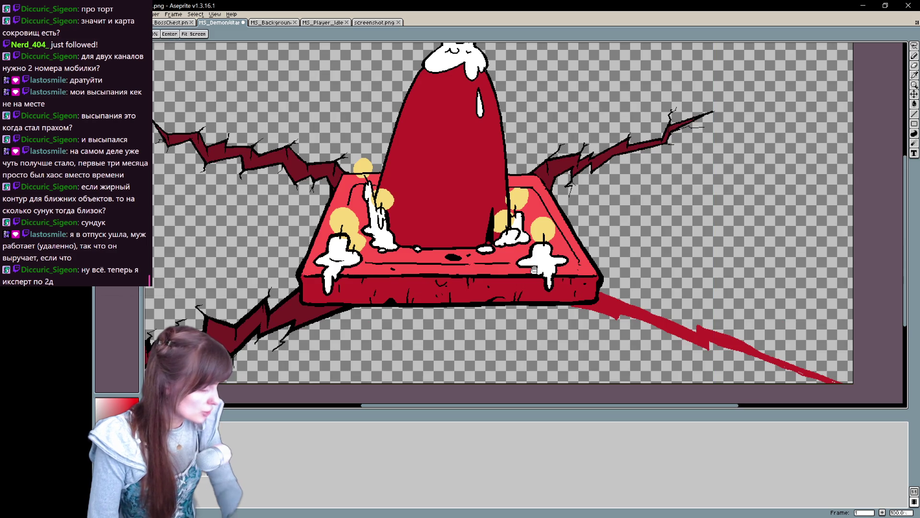
{"action": "scroll", "coordinate": [535, 270], "scroll_direction": "down", "scroll_amount": 1}
{"action": "scroll", "coordinate": [532, 283], "scroll_direction": "up", "scroll_amount": 1}
{"action": "scroll", "coordinate": [529, 292], "scroll_direction": "down", "scroll_amount": 1}
{"action": "scroll", "coordinate": [528, 303], "scroll_direction": "up", "scroll_amount": 1}
{"action": "scroll", "coordinate": [528, 303], "scroll_direction": "up", "scroll_amount": 1}
{"action": "scroll", "coordinate": [525, 283], "scroll_direction": "down", "scroll_amount": 1}
{"action": "scroll", "coordinate": [520, 247], "scroll_direction": "up", "scroll_amount": 1}
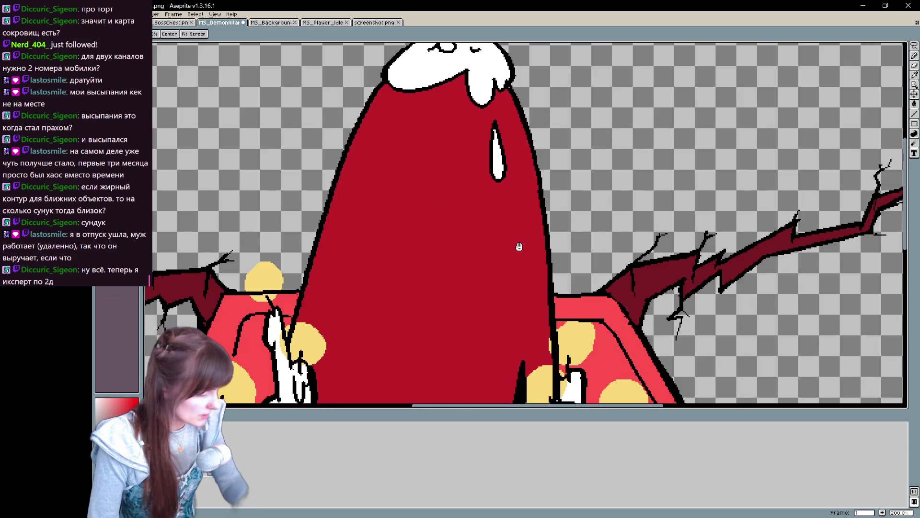
{"action": "scroll", "coordinate": [403, 167], "scroll_direction": "down", "scroll_amount": 1}
{"action": "scroll", "coordinate": [403, 168], "scroll_direction": "up", "scroll_amount": 1}
{"action": "scroll", "coordinate": [397, 195], "scroll_direction": "up", "scroll_amount": 1}
{"action": "scroll", "coordinate": [362, 303], "scroll_direction": "down", "scroll_amount": 1}
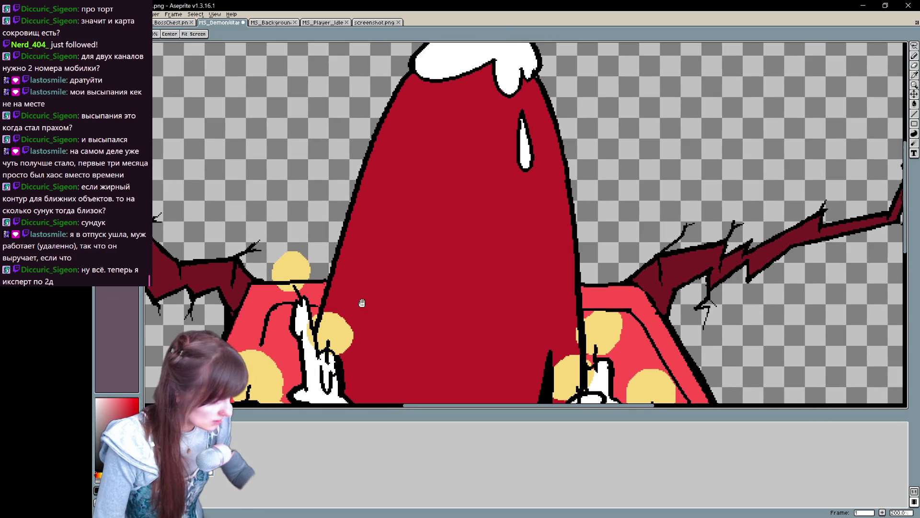
{"action": "key", "text": "b"}
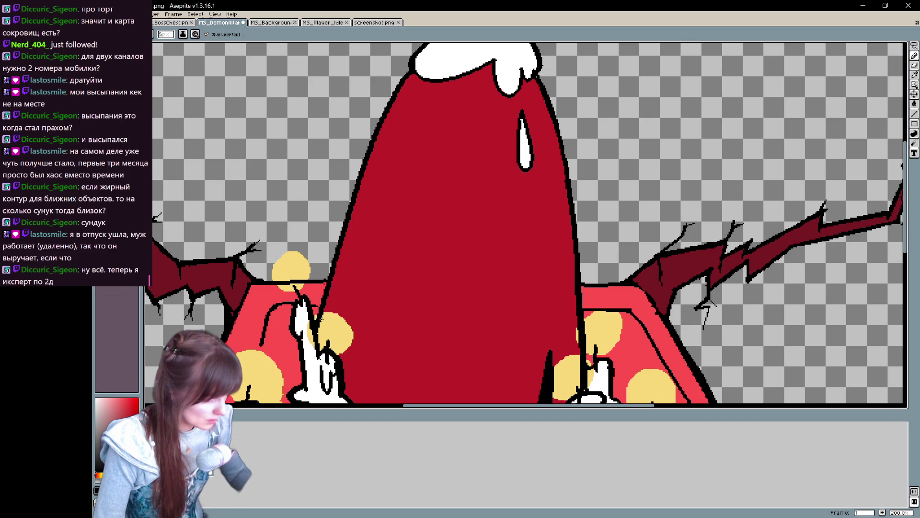
{"action": "left_click_drag", "start_coordinate": [365, 169], "coordinate": [391, 108]}
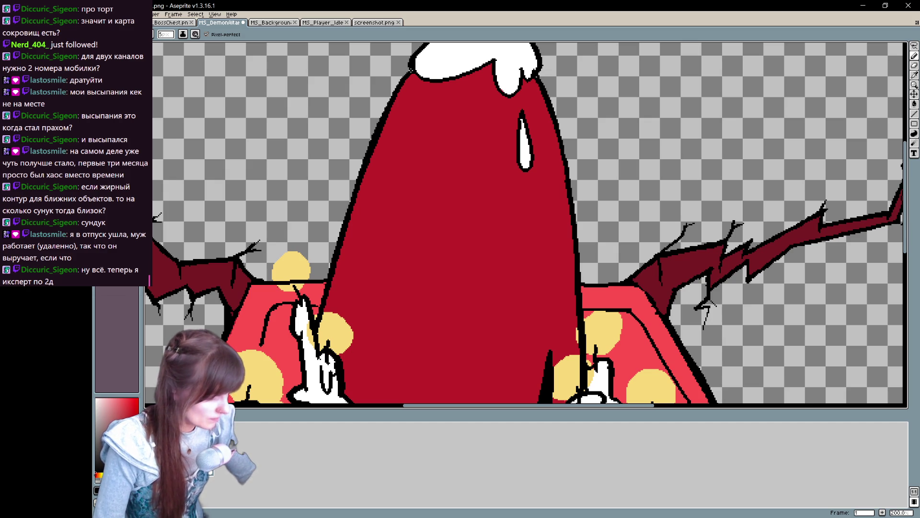
{"action": "mouse_move", "coordinate": [569, 227]}
{"action": "left_mouse_down"}
{"action": "mouse_move", "coordinate": [574, 334]}
{"action": "mouse_move", "coordinate": [615, 189]}
{"action": "left_mouse_up"}
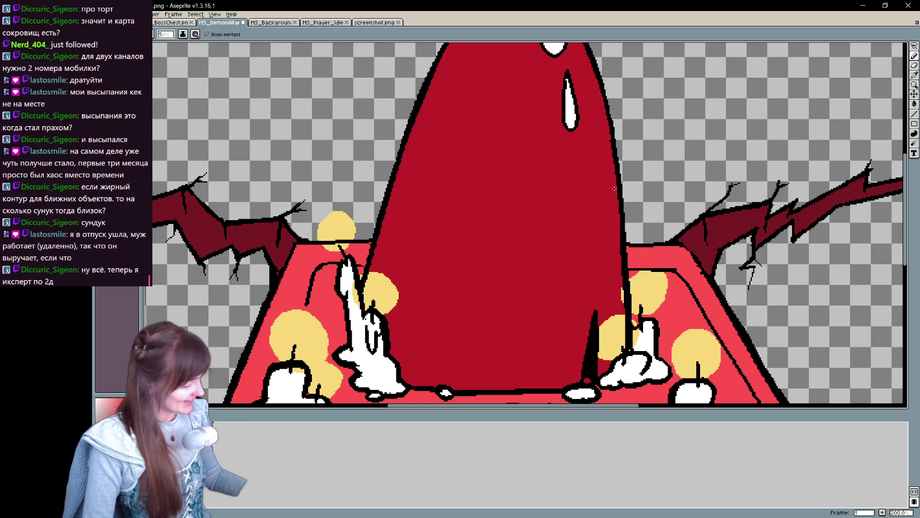
{"action": "scroll", "coordinate": [614, 189], "scroll_direction": "up", "scroll_amount": 5}
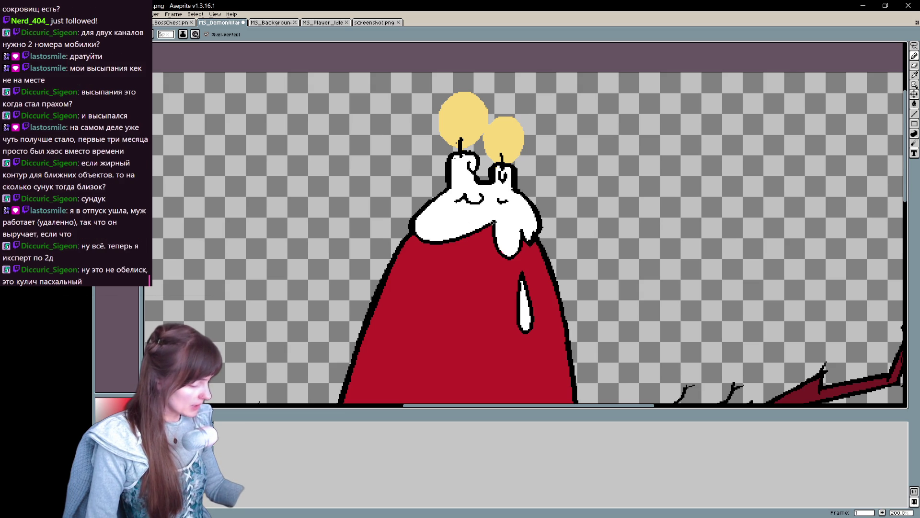
{"action": "left_click_drag", "start_coordinate": [521, 276], "coordinate": [469, 227]}
{"action": "key", "text": "space"}
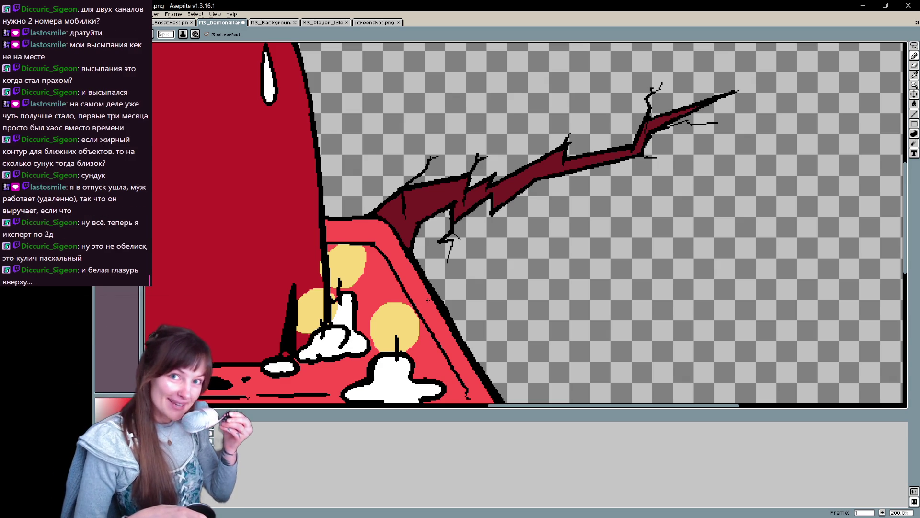
Step: Bring the altar's front face below the candles into view and take up the black Pencil for wood-grain
{"action": "left_click_drag", "start_coordinate": [587, 123], "coordinate": [489, 248]}
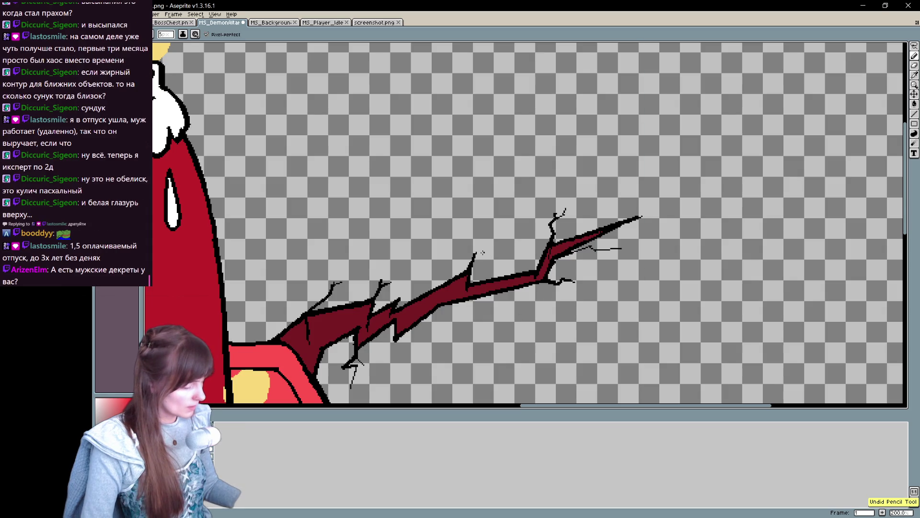
{"action": "left_click_drag", "start_coordinate": [581, 306], "coordinate": [735, 213]}
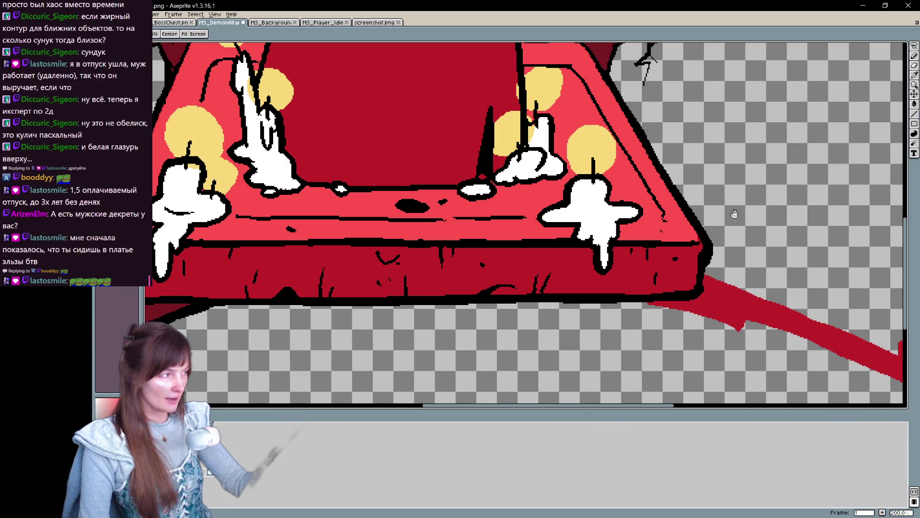
{"action": "key", "text": "b"}
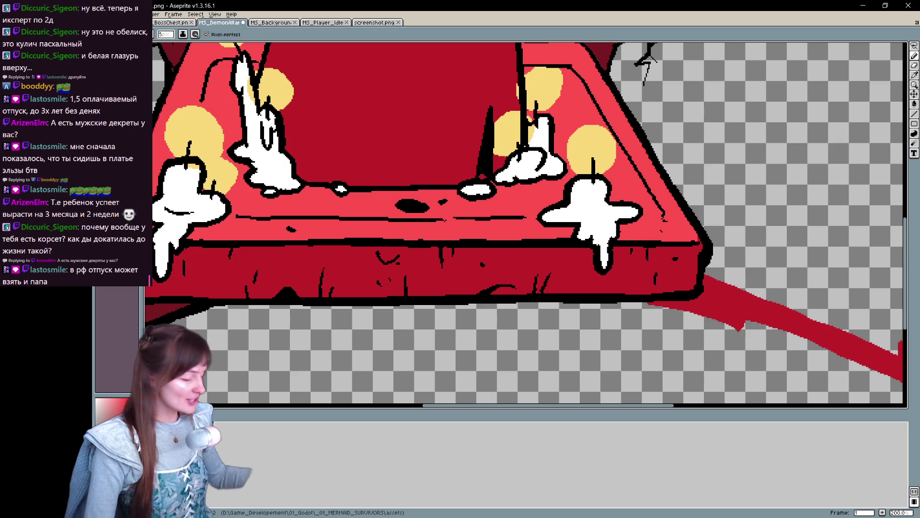
Step: Draw black drip lines on the right and left candles
{"action": "mouse_move", "coordinate": [577, 210]}
{"action": "left_mouse_down"}
{"action": "mouse_move", "coordinate": [584, 253]}
{"action": "mouse_move", "coordinate": [597, 238]}
{"action": "mouse_move", "coordinate": [600, 250]}
{"action": "left_mouse_up"}
{"action": "mouse_move", "coordinate": [606, 233]}
{"action": "left_mouse_down"}
{"action": "mouse_move", "coordinate": [605, 241]}
{"action": "mouse_move", "coordinate": [721, 238]}
{"action": "left_mouse_up"}
{"action": "left_click_drag", "start_coordinate": [293, 213], "coordinate": [314, 232]}
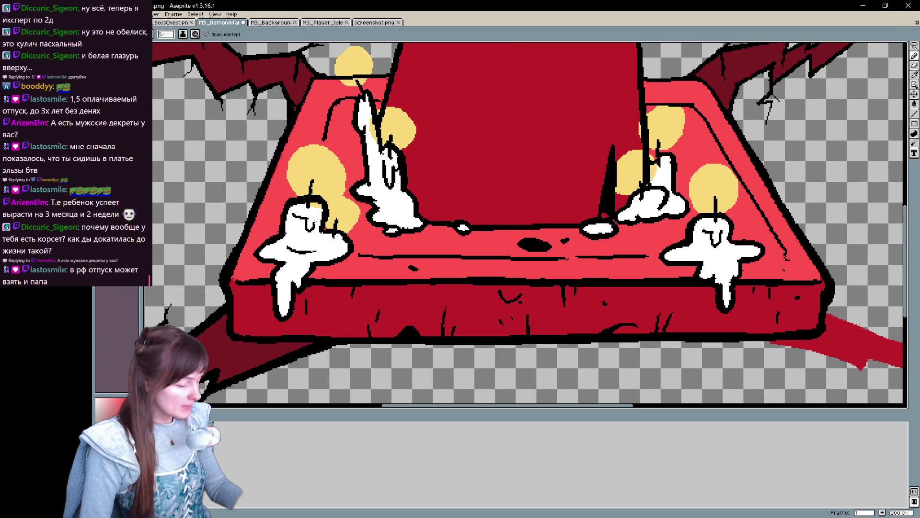
Step: Move over to the red crack right of the altar and begin its outline at the altar's edge
{"action": "left_click_drag", "start_coordinate": [520, 262], "coordinate": [332, 277]}
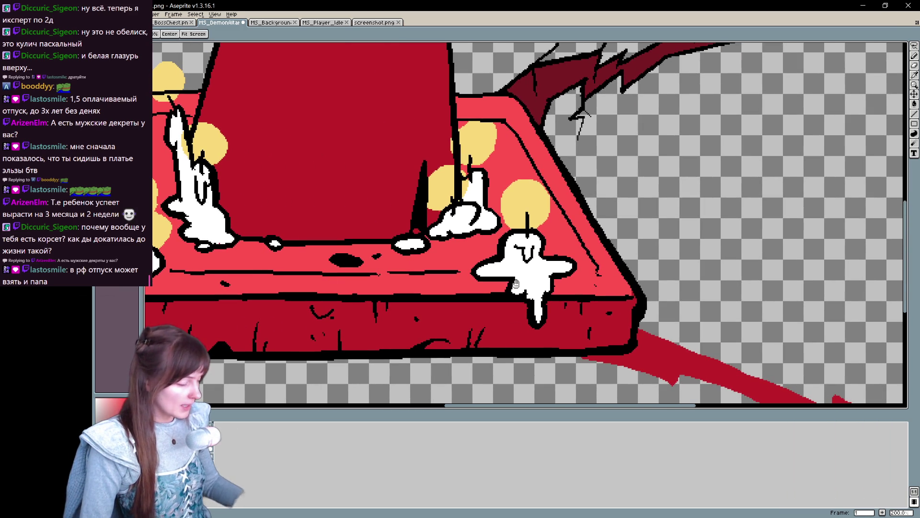
{"action": "key", "text": "b"}
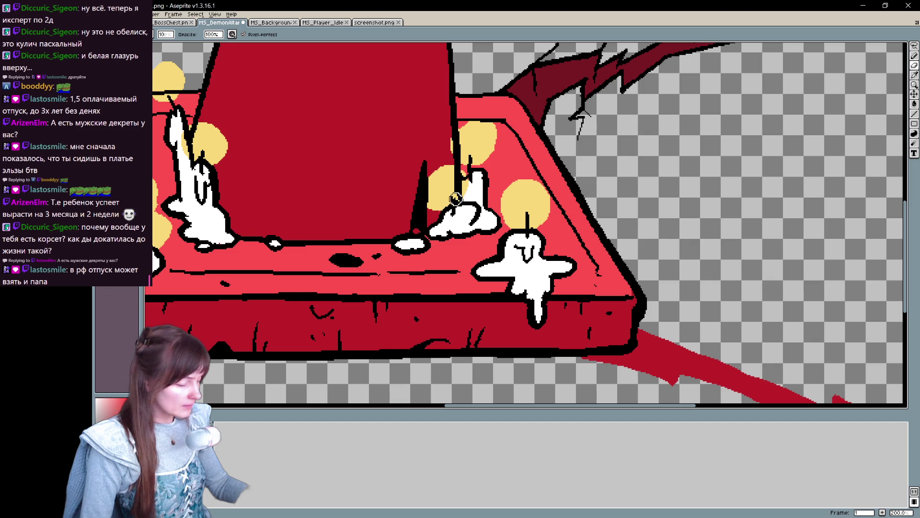
{"action": "key", "text": "e"}
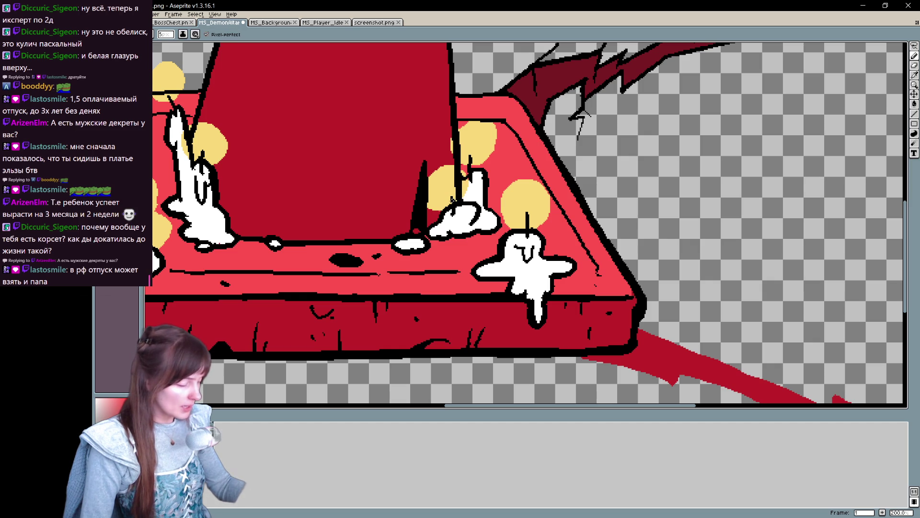
{"action": "mouse_move", "coordinate": [636, 289]}
{"action": "left_mouse_down"}
{"action": "mouse_move", "coordinate": [640, 234]}
{"action": "mouse_move", "coordinate": [420, 193]}
{"action": "mouse_move", "coordinate": [261, 142]}
{"action": "mouse_move", "coordinate": [404, 276]}
{"action": "mouse_move", "coordinate": [719, 240]}
{"action": "mouse_move", "coordinate": [770, 271]}
{"action": "mouse_move", "coordinate": [616, 251]}
{"action": "left_mouse_up"}
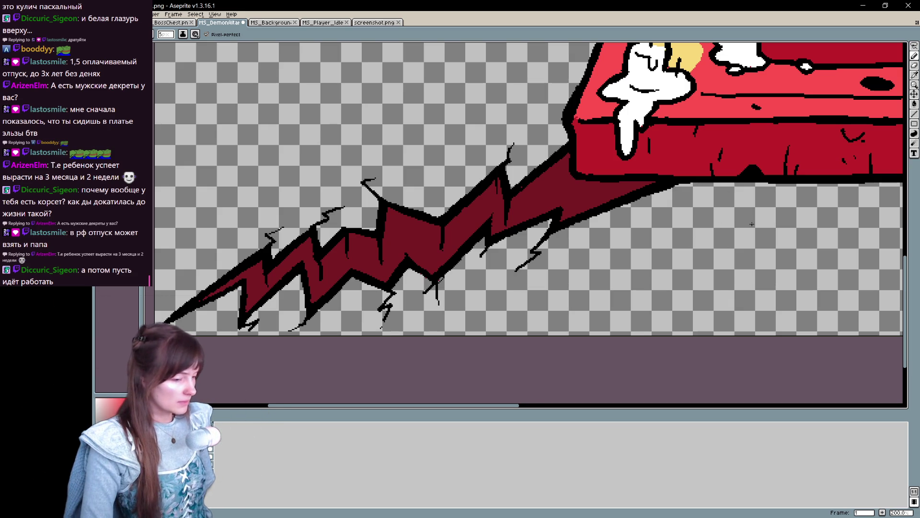
{"action": "left_click_drag", "start_coordinate": [733, 262], "coordinate": [365, 201]}
{"action": "mouse_move", "coordinate": [618, 246]}
{"action": "left_mouse_down"}
{"action": "mouse_move", "coordinate": [476, 257]}
{"action": "mouse_move", "coordinate": [392, 292]}
{"action": "mouse_move", "coordinate": [404, 312]}
{"action": "left_mouse_up"}
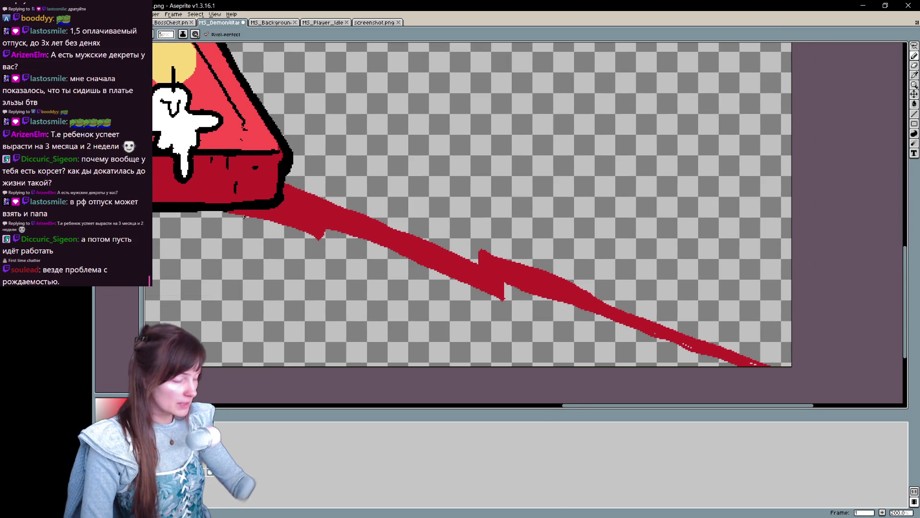
{"action": "left_click_drag", "start_coordinate": [214, 209], "coordinate": [339, 270]}
Step: Draw the corner line and first zigzag outlines along the crack's lower and upper edges, redoing bad strokes
{"action": "left_click_drag", "start_coordinate": [286, 177], "coordinate": [338, 229]}
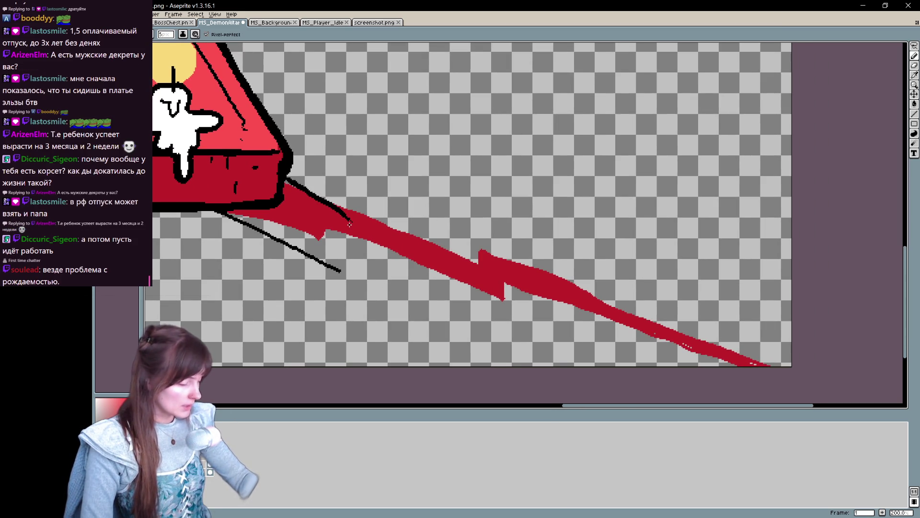
{"action": "key", "text": "ctrl+z"}
{"action": "mouse_move", "coordinate": [287, 176]}
{"action": "left_mouse_down"}
{"action": "mouse_move", "coordinate": [334, 222]}
{"action": "mouse_move", "coordinate": [355, 219]}
{"action": "left_mouse_up"}
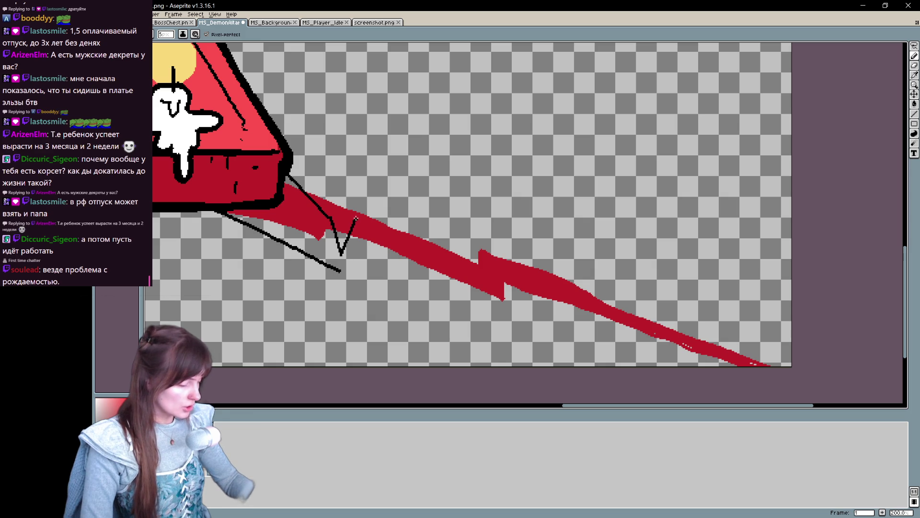
{"action": "mouse_move", "coordinate": [323, 268]}
{"action": "left_mouse_down"}
{"action": "mouse_move", "coordinate": [355, 301]}
{"action": "mouse_move", "coordinate": [374, 267]}
{"action": "mouse_move", "coordinate": [401, 255]}
{"action": "mouse_move", "coordinate": [485, 311]}
{"action": "left_mouse_up"}
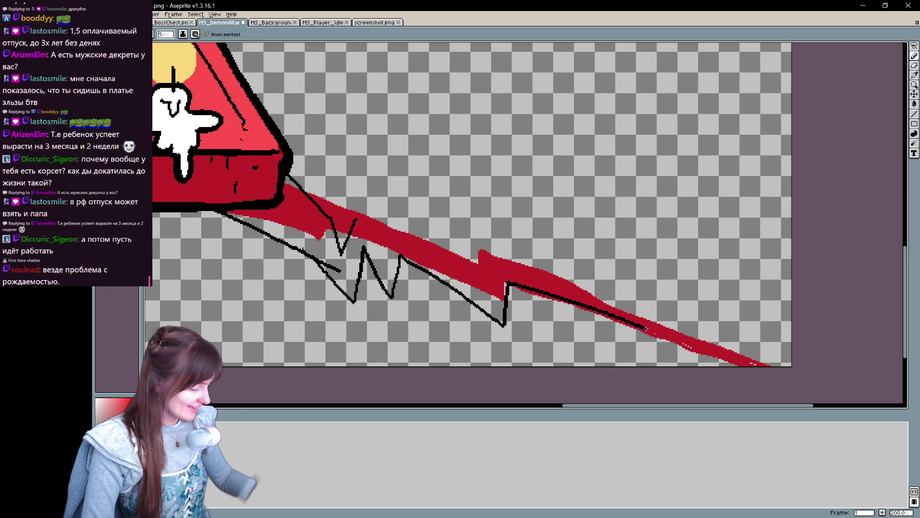
{"action": "key", "text": "ctrl+z"}
{"action": "mouse_move", "coordinate": [311, 259]}
{"action": "left_mouse_down"}
{"action": "mouse_move", "coordinate": [319, 264]}
{"action": "mouse_move", "coordinate": [369, 242]}
{"action": "mouse_move", "coordinate": [433, 302]}
{"action": "mouse_move", "coordinate": [437, 265]}
{"action": "mouse_move", "coordinate": [499, 303]}
{"action": "mouse_move", "coordinate": [501, 274]}
{"action": "left_mouse_up"}
{"action": "mouse_move", "coordinate": [357, 217]}
{"action": "left_mouse_down"}
{"action": "mouse_move", "coordinate": [401, 237]}
{"action": "mouse_move", "coordinate": [410, 218]}
{"action": "mouse_move", "coordinate": [468, 245]}
{"action": "mouse_move", "coordinate": [475, 226]}
{"action": "mouse_move", "coordinate": [500, 235]}
{"action": "mouse_move", "coordinate": [585, 302]}
{"action": "left_mouse_up"}
{"action": "key", "text": "ctrl+z"}
Step: Extend the zigzag outlines down-right along the crack to its pointed tip
{"action": "key", "text": "h"}
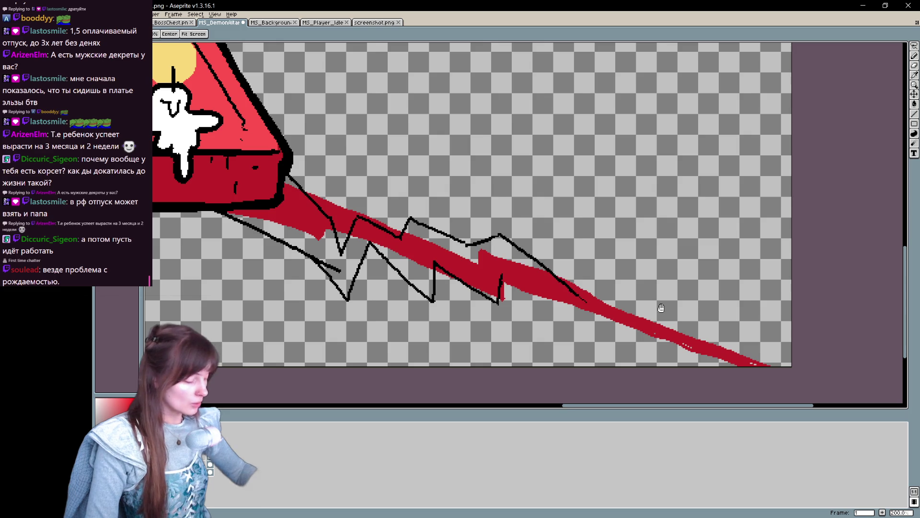
{"action": "left_click_drag", "start_coordinate": [662, 308], "coordinate": [493, 284]}
{"action": "key", "text": "b"}
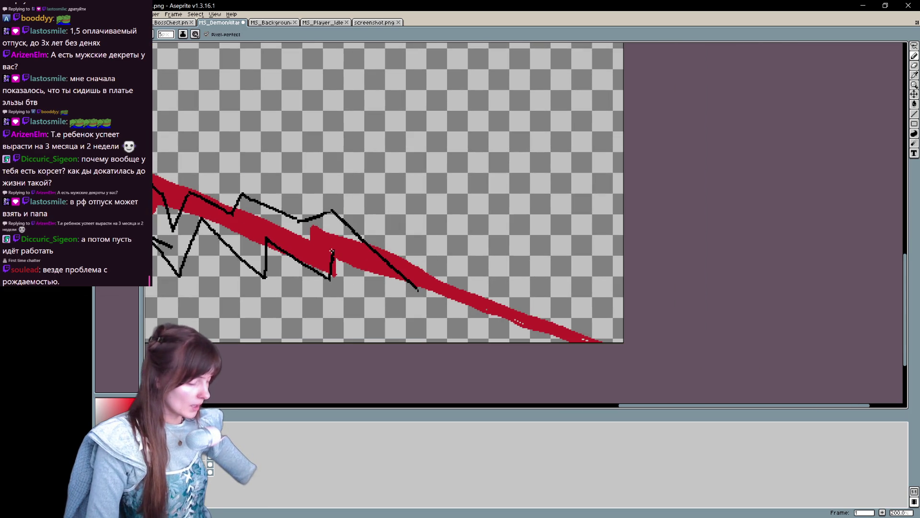
{"action": "left_click_drag", "start_coordinate": [332, 251], "coordinate": [411, 314]}
{"action": "key", "text": "ctrl+z"}
{"action": "mouse_move", "coordinate": [333, 251]}
{"action": "left_mouse_down"}
{"action": "mouse_move", "coordinate": [403, 304]}
{"action": "mouse_move", "coordinate": [471, 287]}
{"action": "mouse_move", "coordinate": [513, 329]}
{"action": "mouse_move", "coordinate": [571, 327]}
{"action": "left_mouse_up"}
{"action": "mouse_move", "coordinate": [403, 274]}
{"action": "left_mouse_down"}
{"action": "mouse_move", "coordinate": [482, 263]}
{"action": "mouse_move", "coordinate": [525, 309]}
{"action": "mouse_move", "coordinate": [591, 319]}
{"action": "left_mouse_up"}
{"action": "key", "text": "ctrl+z"}
{"action": "key", "text": "ctrl+z"}
{"action": "left_click_drag", "start_coordinate": [518, 312], "coordinate": [605, 322]}
{"action": "mouse_move", "coordinate": [517, 329]}
{"action": "left_mouse_down"}
{"action": "mouse_move", "coordinate": [642, 326]}
{"action": "mouse_move", "coordinate": [580, 311]}
{"action": "mouse_move", "coordinate": [566, 288]}
{"action": "mouse_move", "coordinate": [511, 301]}
{"action": "mouse_move", "coordinate": [559, 294]}
{"action": "left_mouse_up"}
{"action": "key", "text": "e"}
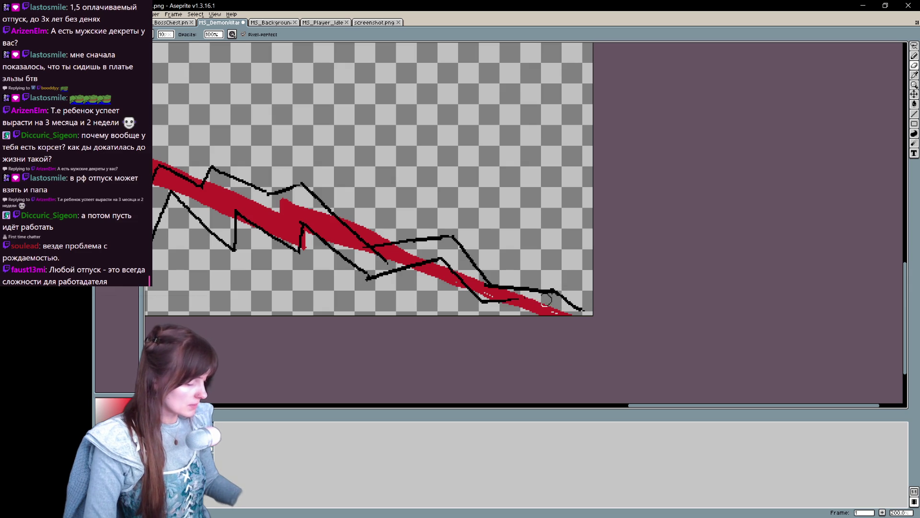
Step: Reconnect the lower outline stroke and erase a stray outline fragment
{"action": "key", "text": "b"}
{"action": "left_click_drag", "start_coordinate": [485, 302], "coordinate": [552, 293]}
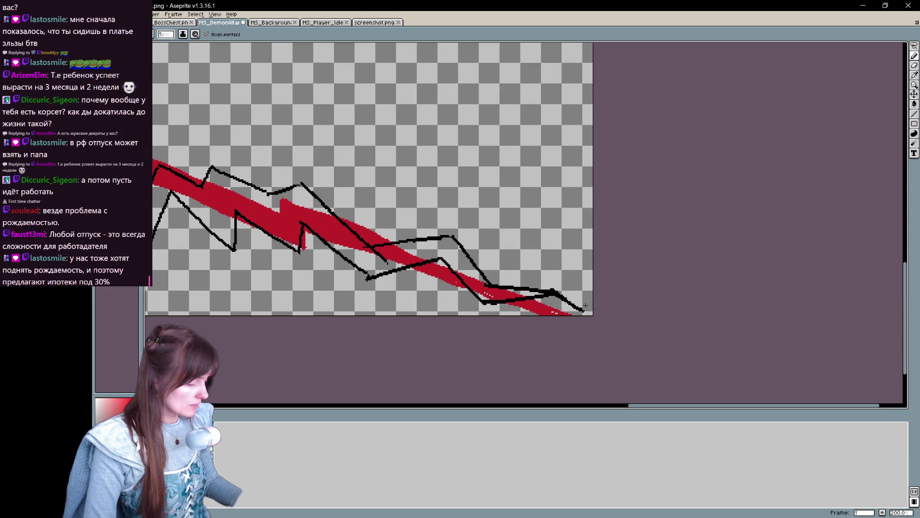
{"action": "key", "text": "e"}
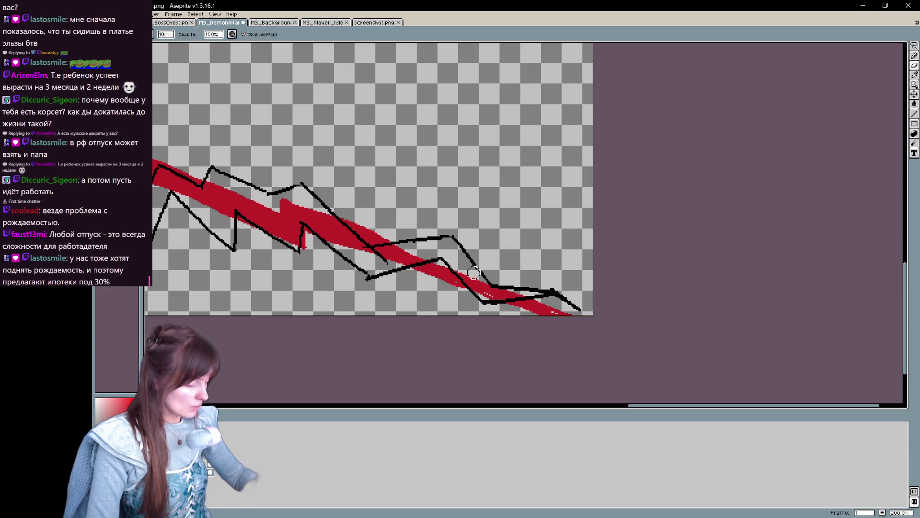
{"action": "left_click_drag", "start_coordinate": [372, 256], "coordinate": [379, 255]}
{"action": "key", "text": "b"}
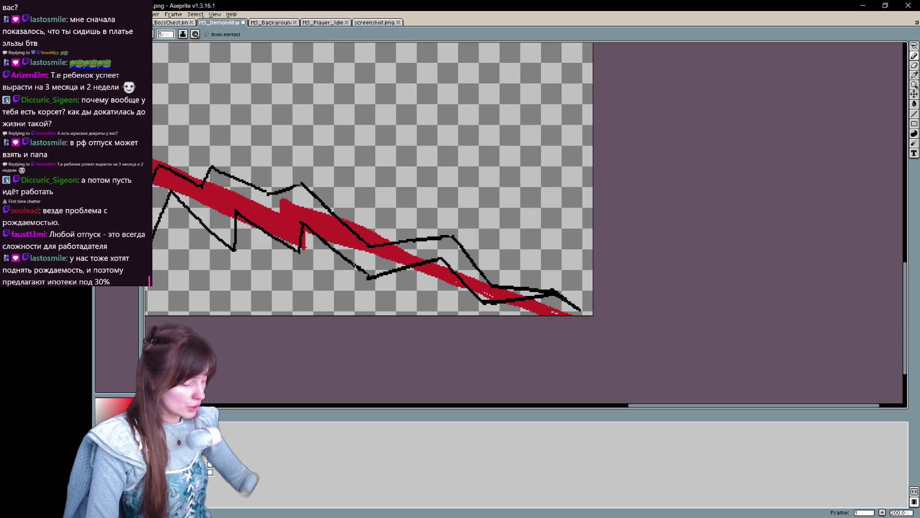
Step: Retrace the lower zigzag outline toward the crack's tip, plus the upper line, in bold strokes
{"action": "mouse_move", "coordinate": [303, 224]}
{"action": "left_mouse_down"}
{"action": "mouse_move", "coordinate": [376, 279]}
{"action": "mouse_move", "coordinate": [441, 259]}
{"action": "left_mouse_up"}
{"action": "key", "text": "v"}
{"action": "key", "text": "ctrl+z"}
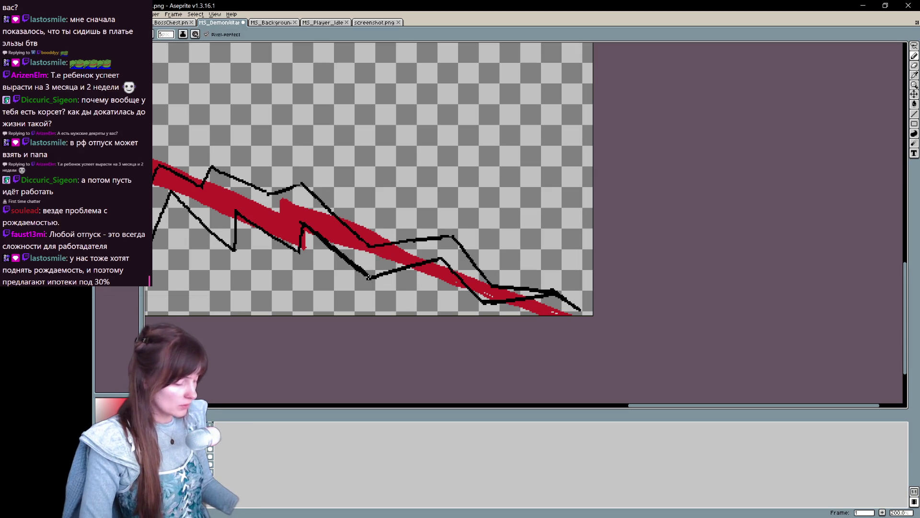
{"action": "key", "text": "b"}
{"action": "left_click_drag", "start_coordinate": [370, 277], "coordinate": [438, 260]}
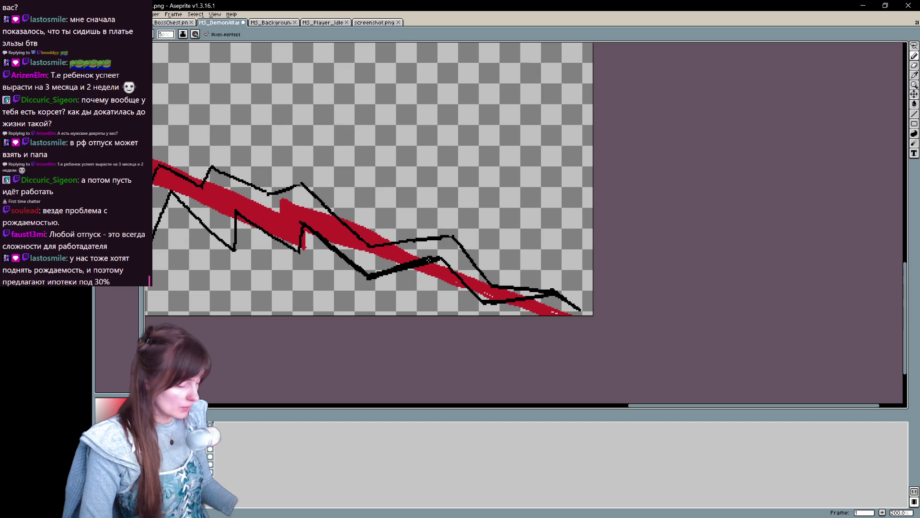
{"action": "key", "text": "ctrl+z"}
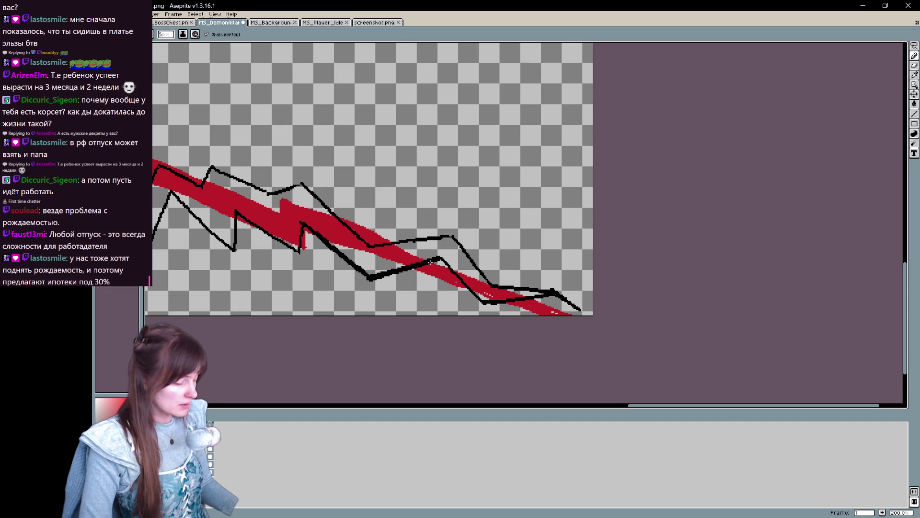
{"action": "mouse_move", "coordinate": [370, 277]}
{"action": "left_mouse_down"}
{"action": "mouse_move", "coordinate": [440, 258]}
{"action": "mouse_move", "coordinate": [372, 253]}
{"action": "left_mouse_up"}
{"action": "key", "text": "space"}
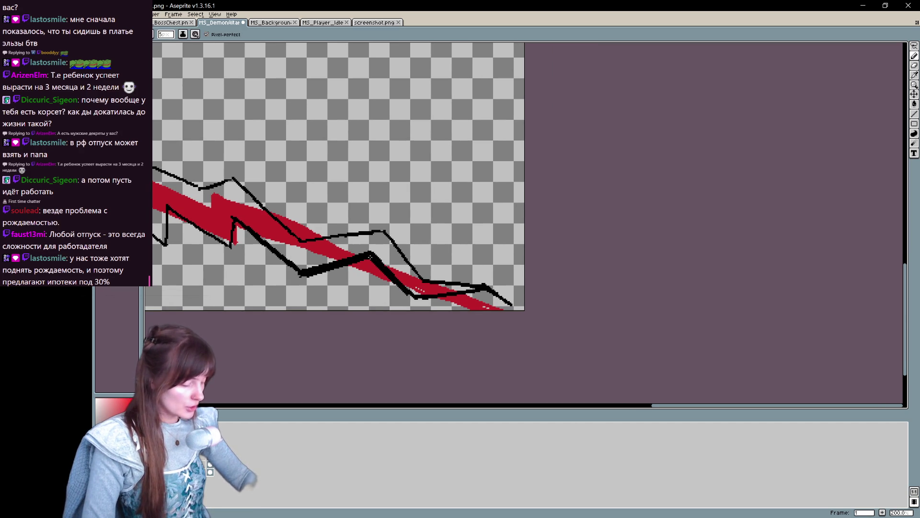
{"action": "left_click_drag", "start_coordinate": [412, 298], "coordinate": [493, 291]}
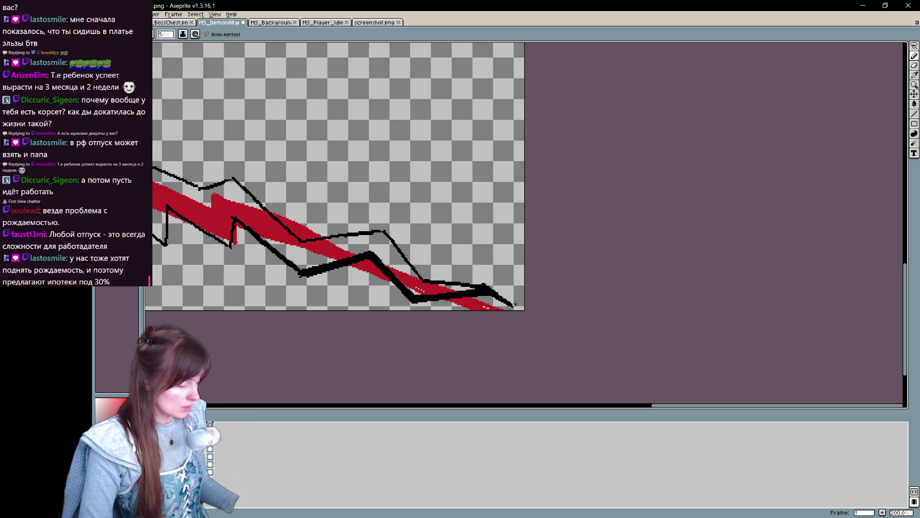
{"action": "mouse_move", "coordinate": [385, 231]}
{"action": "left_mouse_down"}
{"action": "mouse_move", "coordinate": [422, 277]}
{"action": "mouse_move", "coordinate": [479, 285]}
{"action": "left_mouse_up"}
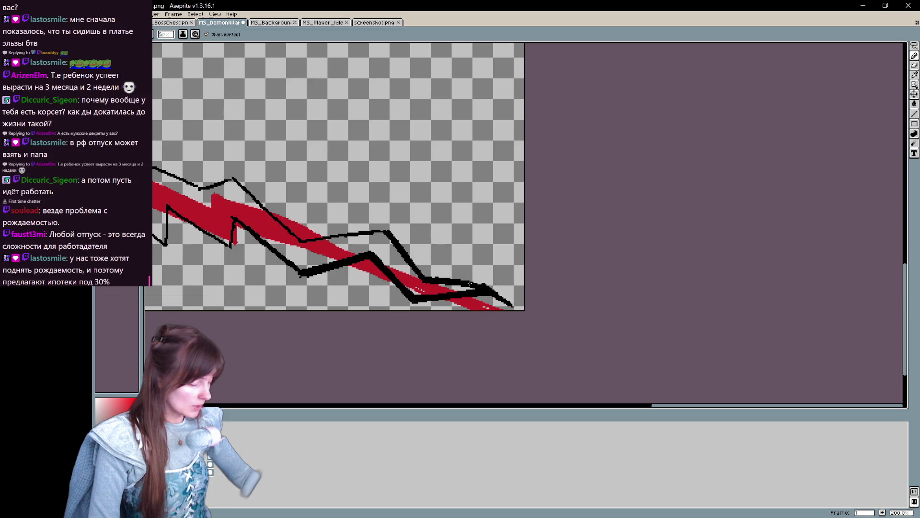
{"action": "left_click_drag", "start_coordinate": [515, 314], "coordinate": [675, 371]}
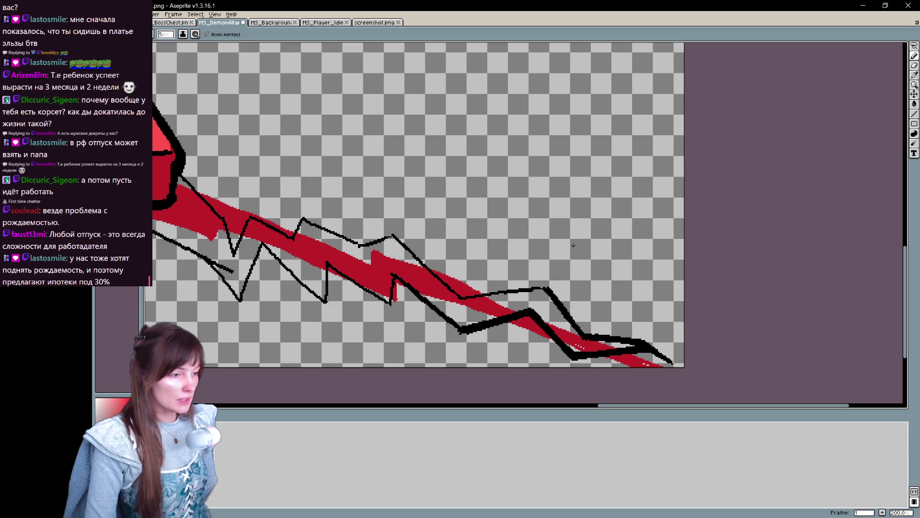
Step: Thicken the short upper, diagonal and right-hand outline segments, trimming the overshoot past the corner
{"action": "left_click_drag", "start_coordinate": [543, 225], "coordinate": [592, 229]}
{"action": "mouse_move", "coordinate": [406, 249]}
{"action": "left_mouse_down"}
{"action": "mouse_move", "coordinate": [450, 240]}
{"action": "mouse_move", "coordinate": [483, 283]}
{"action": "left_mouse_up"}
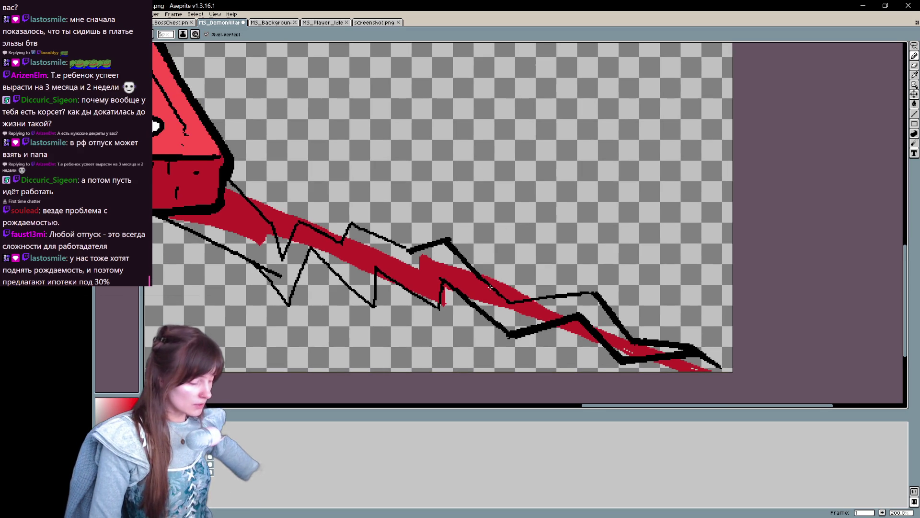
{"action": "mouse_move", "coordinate": [450, 242]}
{"action": "left_mouse_down"}
{"action": "mouse_move", "coordinate": [606, 291]}
{"action": "mouse_move", "coordinate": [599, 291]}
{"action": "left_mouse_up"}
{"action": "key", "text": "e"}
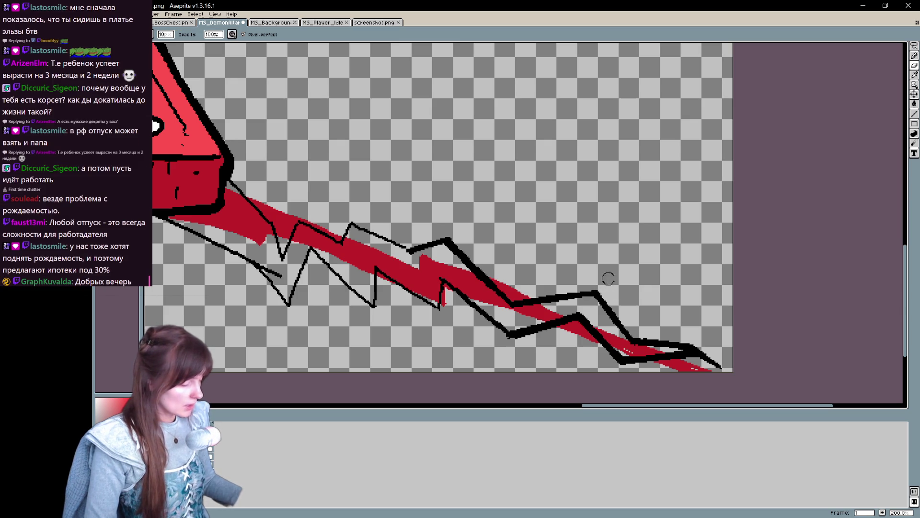
{"action": "key", "text": "b"}
{"action": "mouse_move", "coordinate": [441, 281]}
{"action": "left_mouse_down"}
{"action": "mouse_move", "coordinate": [508, 335]}
{"action": "mouse_move", "coordinate": [444, 284]}
{"action": "left_mouse_up"}
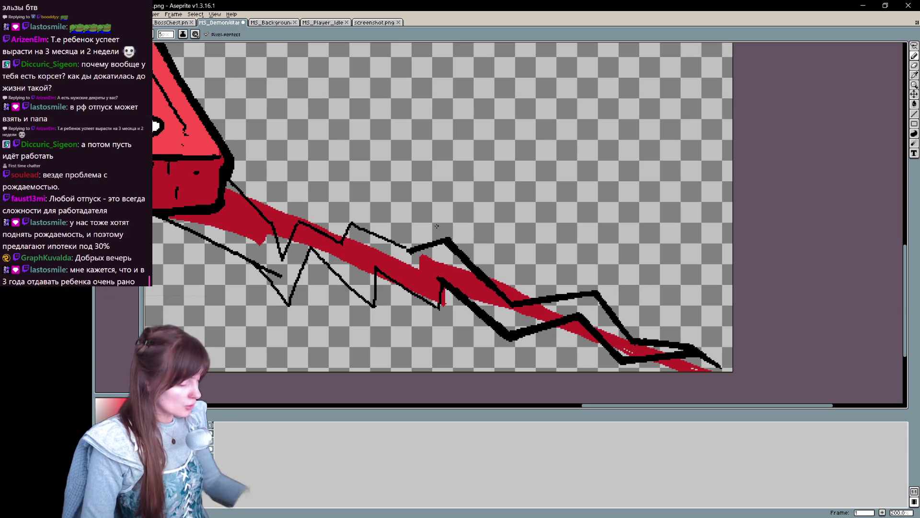
{"action": "mouse_move", "coordinate": [440, 284]}
{"action": "left_mouse_down"}
{"action": "mouse_move", "coordinate": [442, 312]}
{"action": "mouse_move", "coordinate": [445, 287]}
{"action": "left_mouse_up"}
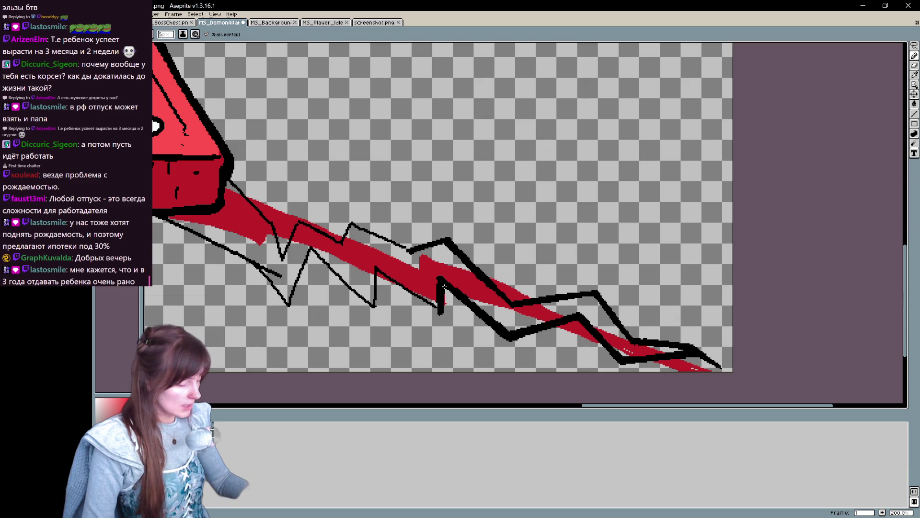
Step: Bolden the middle diagonal and nearby upper outline segments of the crack
{"action": "mouse_move", "coordinate": [376, 268]}
{"action": "left_mouse_down"}
{"action": "mouse_move", "coordinate": [431, 302]}
{"action": "mouse_move", "coordinate": [398, 287]}
{"action": "left_mouse_up"}
{"action": "mouse_move", "coordinate": [442, 310]}
{"action": "left_mouse_down"}
{"action": "mouse_move", "coordinate": [388, 277]}
{"action": "mouse_move", "coordinate": [441, 307]}
{"action": "left_mouse_up"}
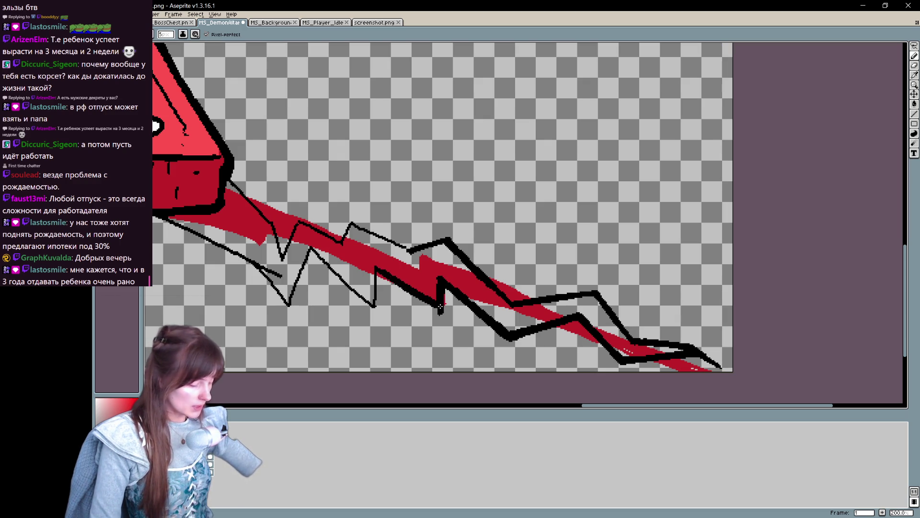
{"action": "left_click_drag", "start_coordinate": [378, 271], "coordinate": [440, 310]}
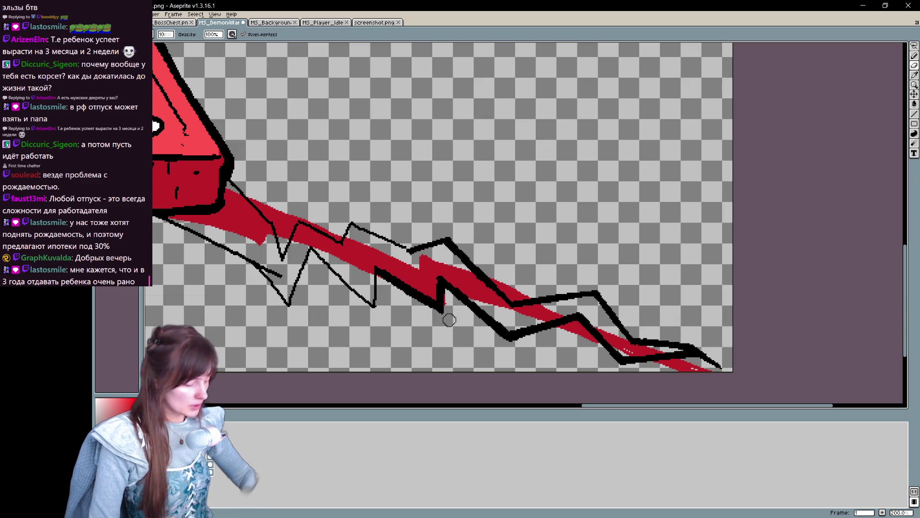
{"action": "key", "text": "ctrl+z"}
{"action": "mouse_move", "coordinate": [353, 224]}
{"action": "left_mouse_down"}
{"action": "mouse_move", "coordinate": [421, 253]}
{"action": "mouse_move", "coordinate": [398, 238]}
{"action": "left_mouse_up"}
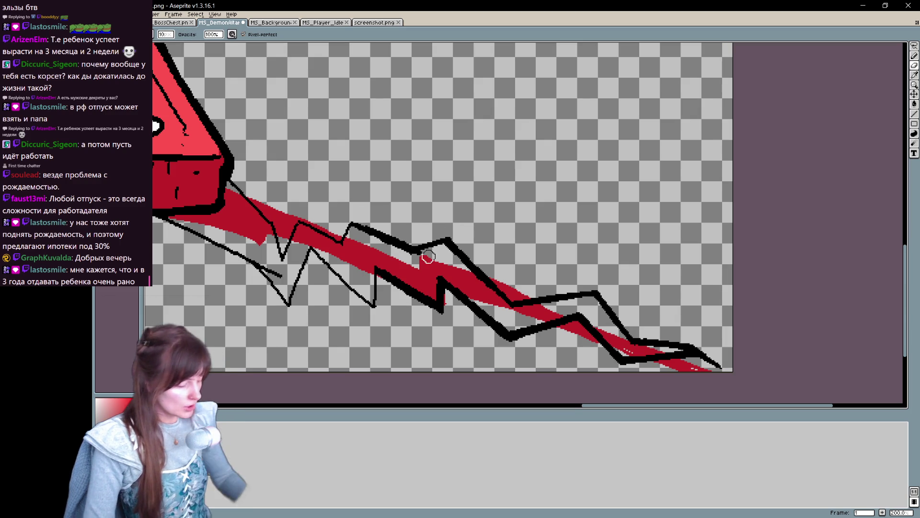
{"action": "left_click_drag", "start_coordinate": [341, 241], "coordinate": [352, 223]}
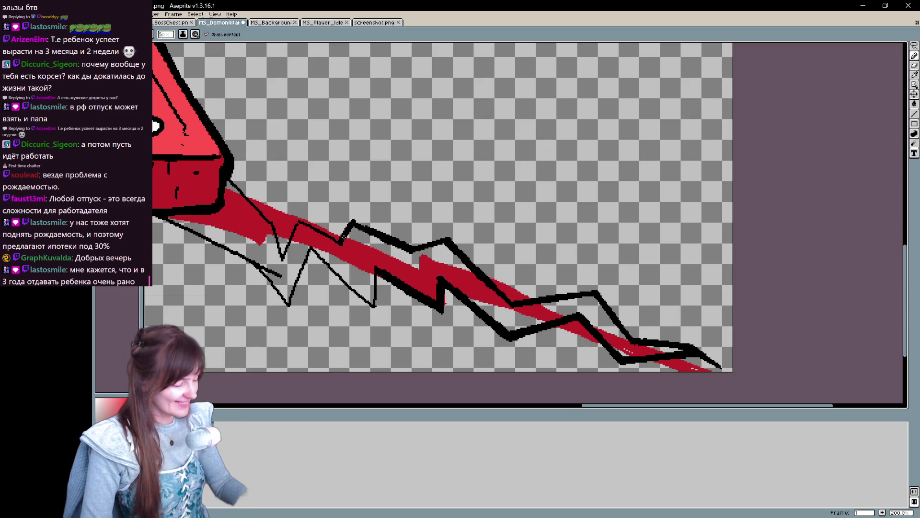
{"action": "key", "text": "space"}
{"action": "mouse_move", "coordinate": [355, 194]}
{"action": "left_mouse_down"}
{"action": "mouse_move", "coordinate": [544, 269]}
{"action": "mouse_move", "coordinate": [600, 278]}
{"action": "mouse_move", "coordinate": [578, 279]}
{"action": "left_mouse_up"}
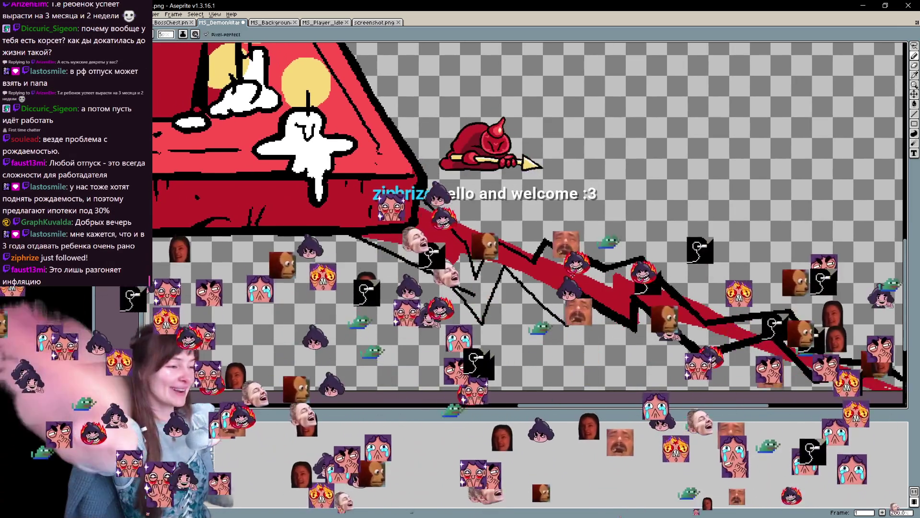
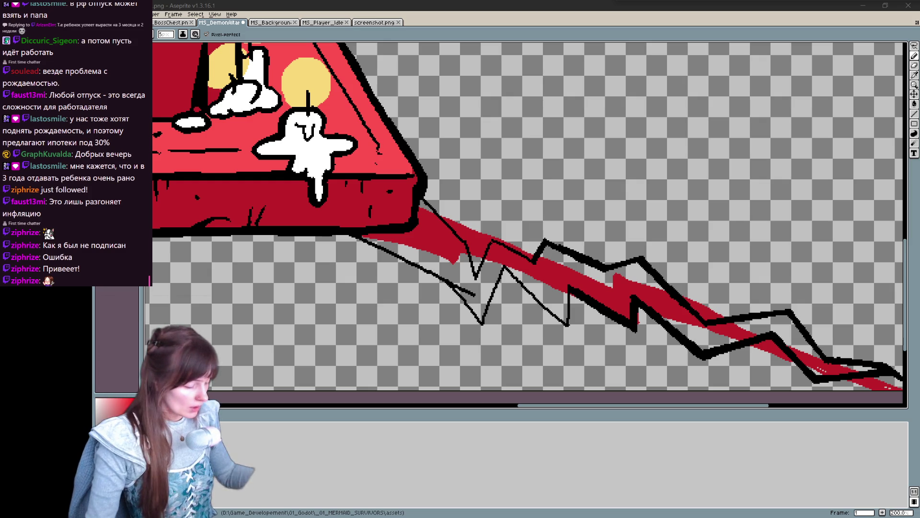
Step: Undo the last stroke and thicken the crack outline from the altar corner into bold zigzags
{"action": "left_click", "coordinate": [527, 262]}
{"action": "key", "text": "ctrl+z"}
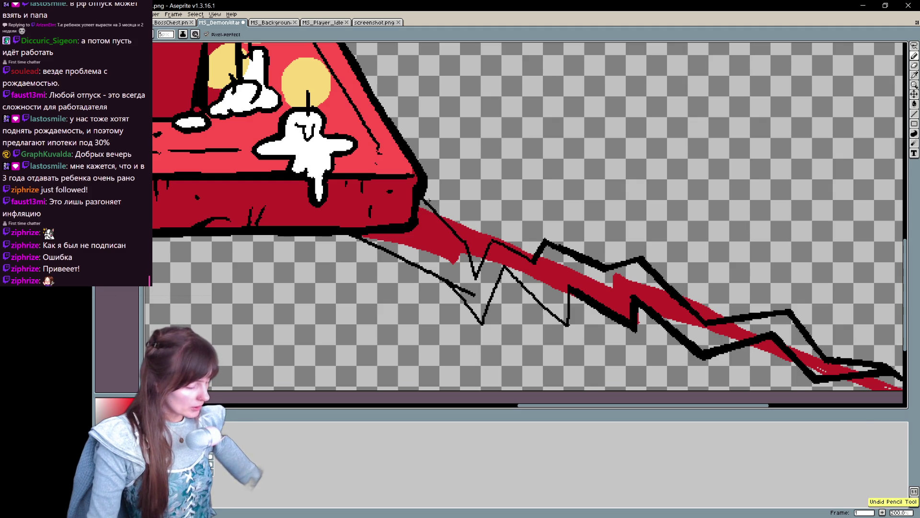
{"action": "left_click_drag", "start_coordinate": [423, 198], "coordinate": [466, 239]}
{"action": "left_click_drag", "start_coordinate": [423, 197], "coordinate": [463, 235]}
{"action": "mouse_move", "coordinate": [476, 275]}
{"action": "left_mouse_down"}
{"action": "mouse_move", "coordinate": [471, 249]}
{"action": "mouse_move", "coordinate": [477, 276]}
{"action": "mouse_move", "coordinate": [496, 237]}
{"action": "mouse_move", "coordinate": [535, 262]}
{"action": "mouse_move", "coordinate": [440, 201]}
{"action": "left_mouse_up"}
Step: Erase the stray thin black line, then retrace the double line, lower zigzag and guide line thickly
{"action": "key", "text": "e"}
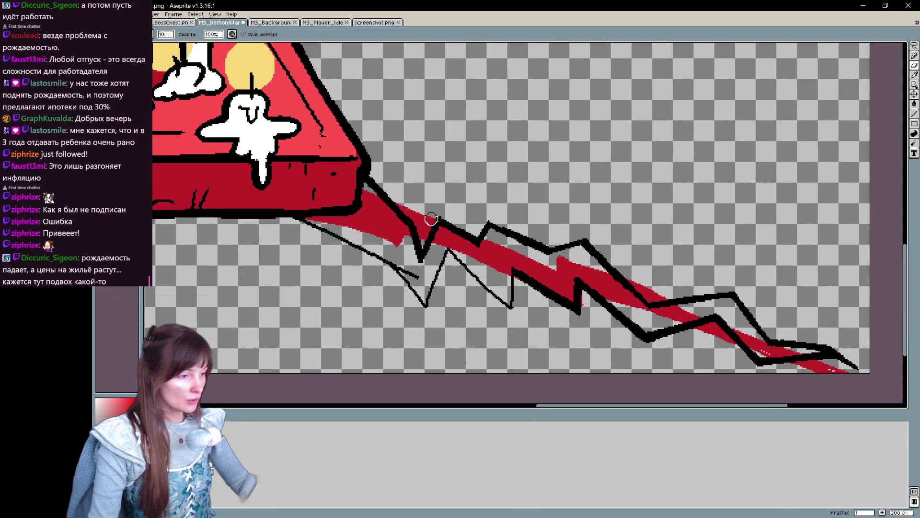
{"action": "mouse_move", "coordinate": [414, 264]}
{"action": "left_mouse_down"}
{"action": "mouse_move", "coordinate": [409, 275]}
{"action": "mouse_move", "coordinate": [428, 312]}
{"action": "mouse_move", "coordinate": [448, 253]}
{"action": "left_mouse_up"}
{"action": "key", "text": "b"}
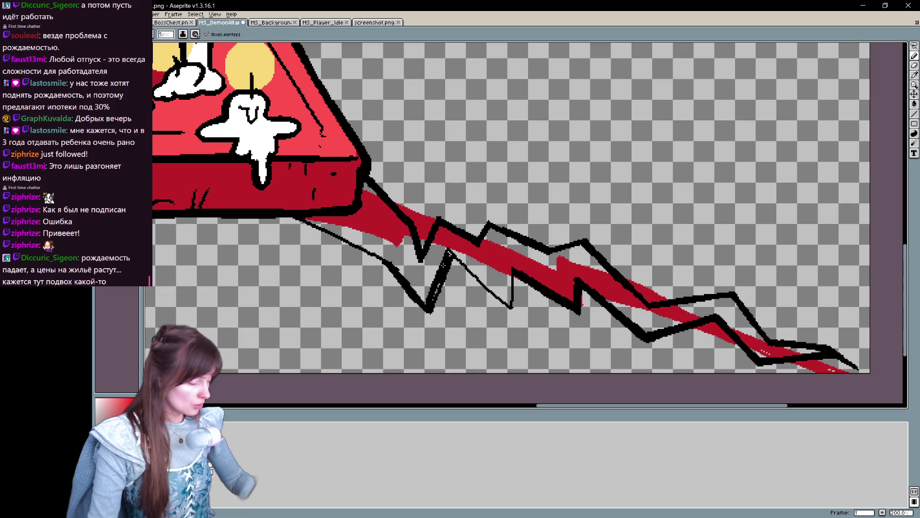
{"action": "mouse_move", "coordinate": [428, 309]}
{"action": "left_mouse_down"}
{"action": "mouse_move", "coordinate": [450, 250]}
{"action": "mouse_move", "coordinate": [512, 306]}
{"action": "left_mouse_up"}
{"action": "mouse_move", "coordinate": [448, 252]}
{"action": "left_mouse_down"}
{"action": "mouse_move", "coordinate": [512, 313]}
{"action": "mouse_move", "coordinate": [514, 271]}
{"action": "mouse_move", "coordinate": [514, 312]}
{"action": "left_mouse_up"}
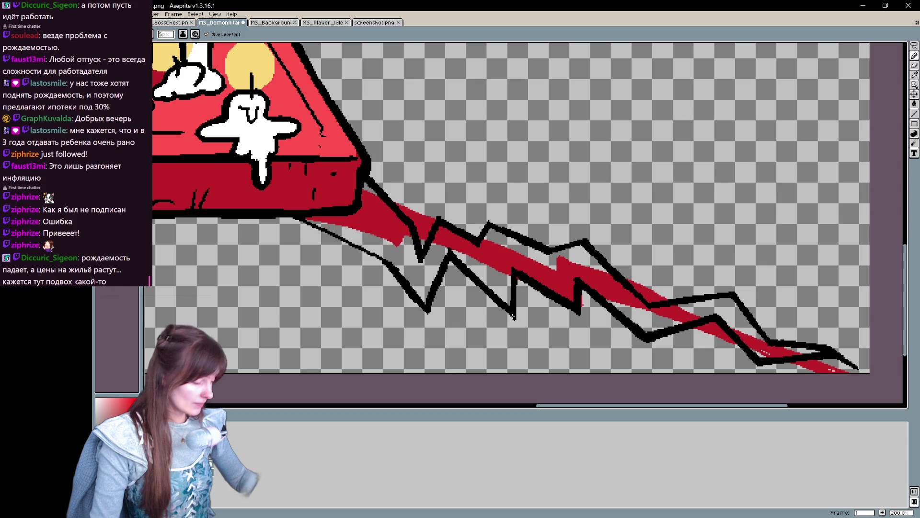
{"action": "mouse_move", "coordinate": [305, 221]}
{"action": "left_mouse_down"}
{"action": "mouse_move", "coordinate": [369, 252]}
{"action": "mouse_move", "coordinate": [312, 228]}
{"action": "mouse_move", "coordinate": [348, 244]}
{"action": "left_mouse_up"}
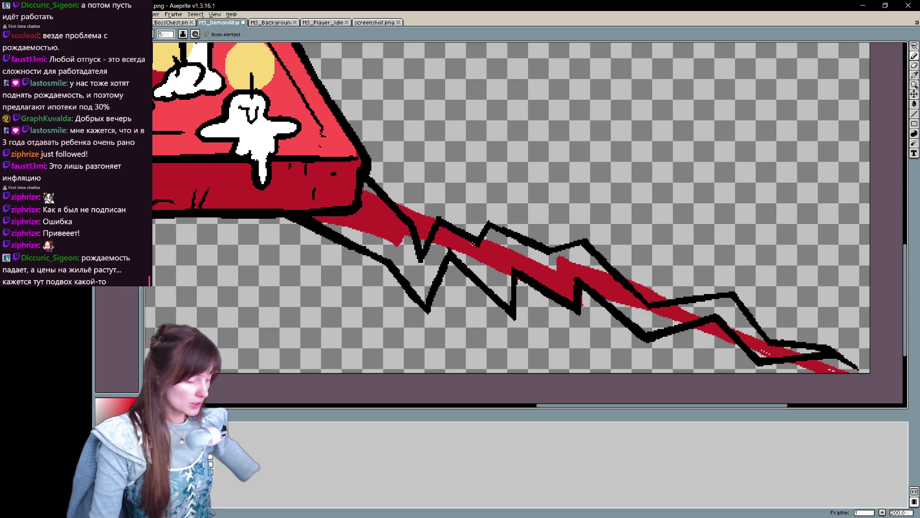
{"action": "scroll", "coordinate": [473, 243], "scroll_direction": "right", "scroll_amount": 2}
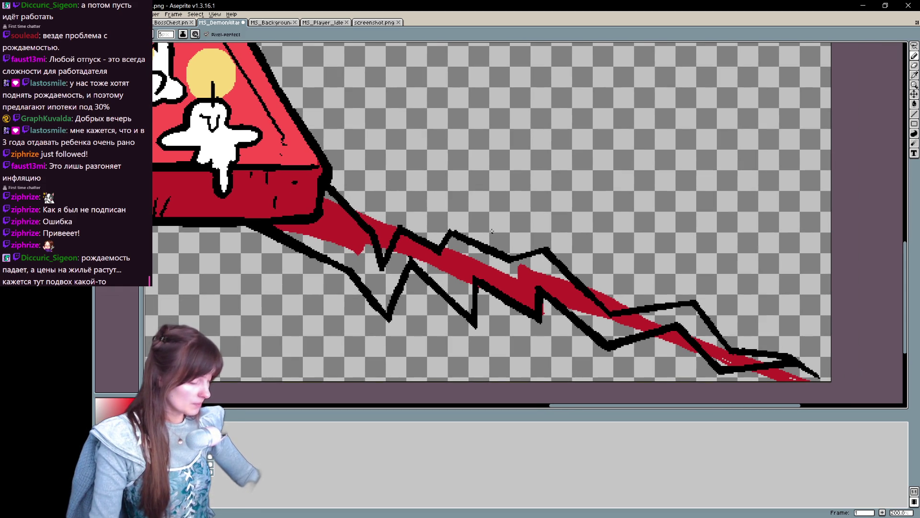
Step: Thicken the vertical zigzag segment and add a short branch off its corner
{"action": "left_click_drag", "start_coordinate": [480, 284], "coordinate": [478, 335]}
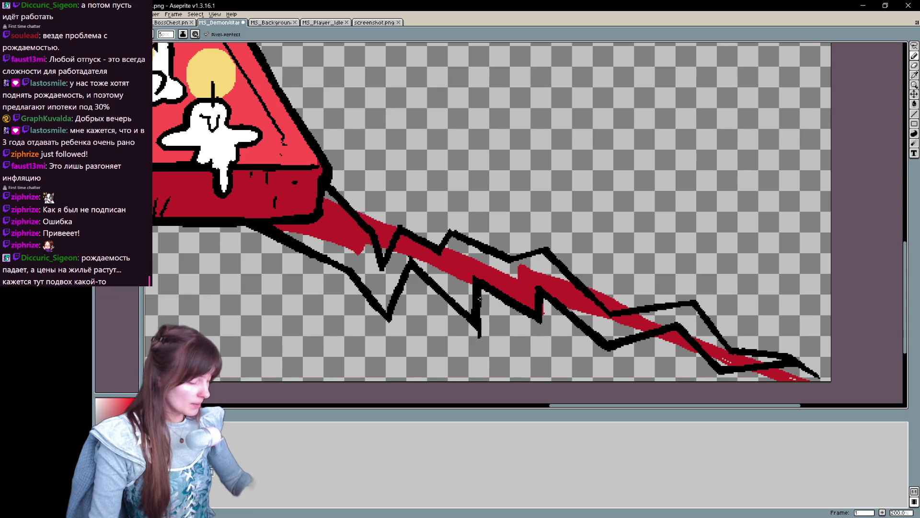
{"action": "left_click_drag", "start_coordinate": [478, 285], "coordinate": [478, 331]}
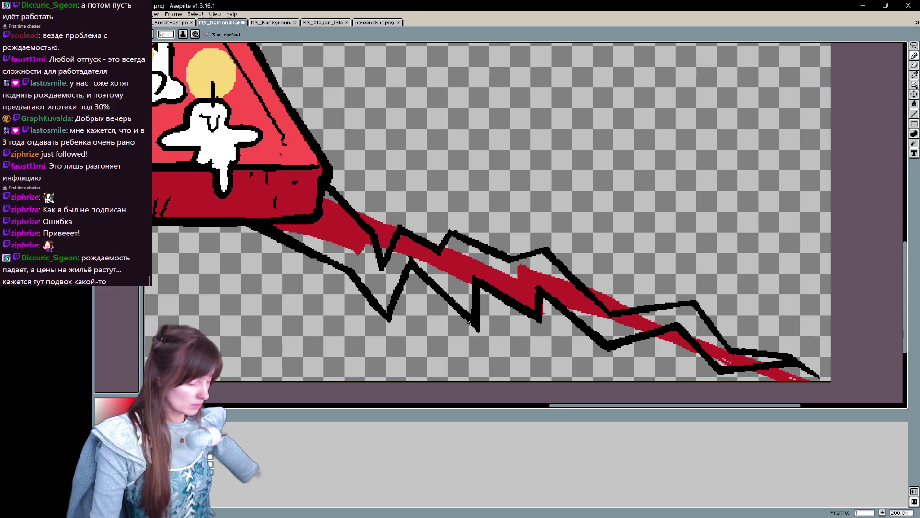
{"action": "mouse_move", "coordinate": [677, 329]}
{"action": "left_mouse_down"}
{"action": "mouse_move", "coordinate": [569, 219]}
{"action": "mouse_move", "coordinate": [545, 249]}
{"action": "left_mouse_up"}
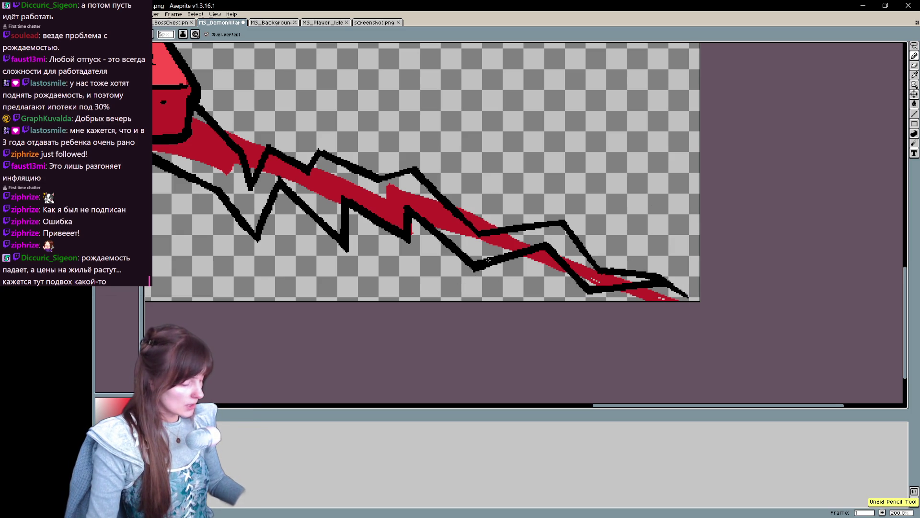
{"action": "mouse_move", "coordinate": [475, 269]}
{"action": "left_mouse_down"}
{"action": "mouse_move", "coordinate": [458, 288]}
{"action": "mouse_move", "coordinate": [479, 272]}
{"action": "mouse_move", "coordinate": [449, 284]}
{"action": "left_mouse_up"}
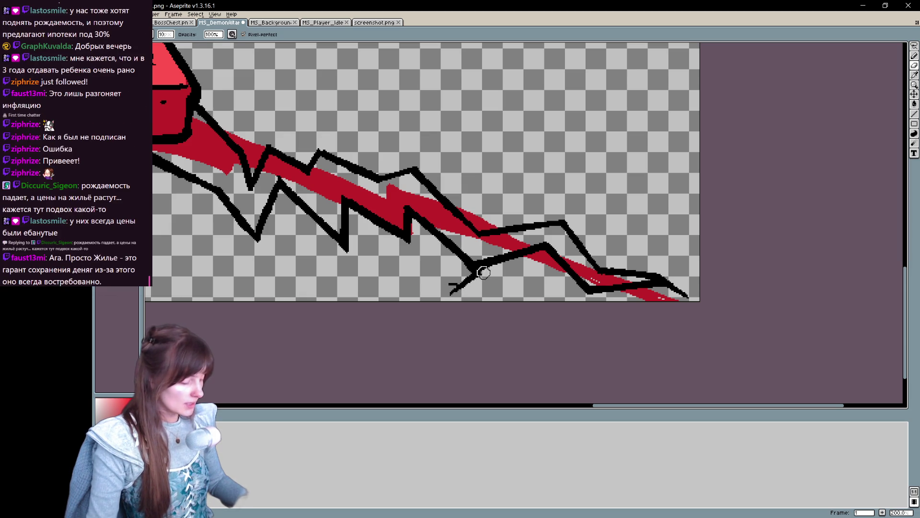
Step: Draw a straight branch and a hook near the crack's right tip, undoing failed strokes
{"action": "mouse_move", "coordinate": [508, 259]}
{"action": "left_mouse_down"}
{"action": "mouse_move", "coordinate": [514, 322]}
{"action": "mouse_move", "coordinate": [506, 350]}
{"action": "left_mouse_up"}
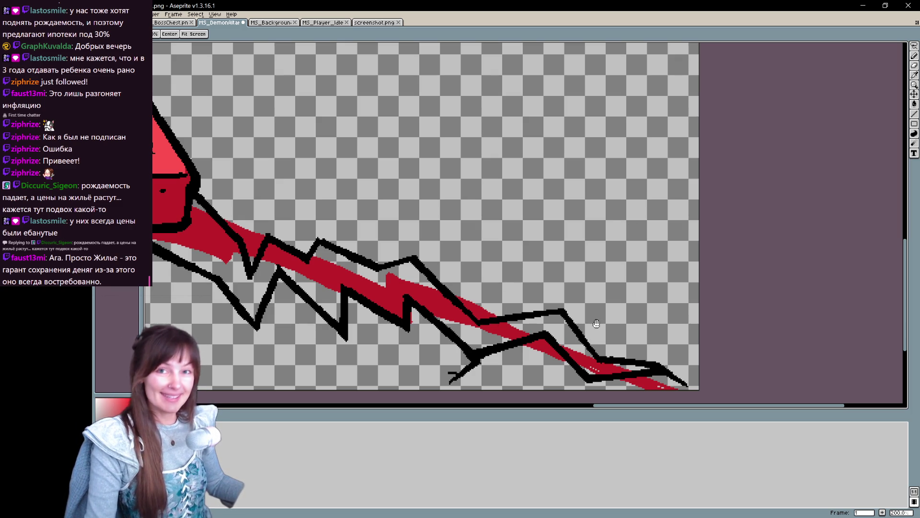
{"action": "key", "text": "b"}
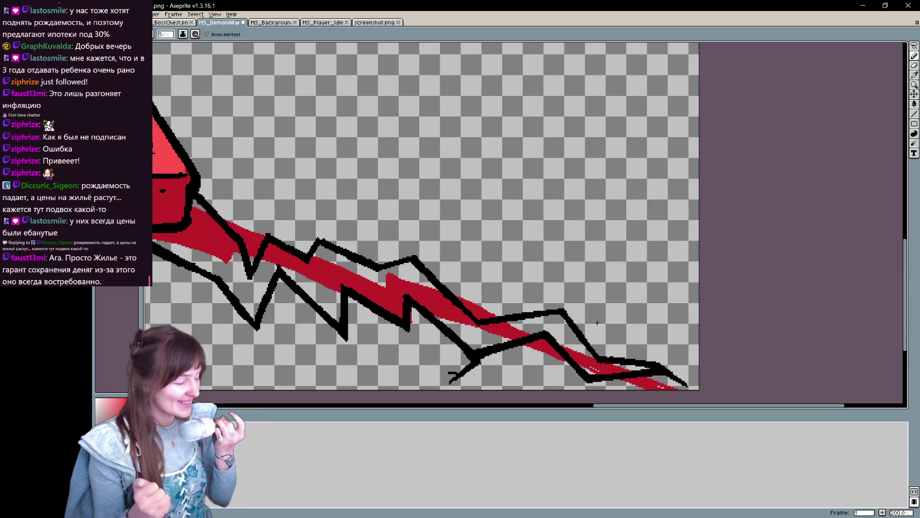
{"action": "mouse_move", "coordinate": [415, 257]}
{"action": "left_mouse_down"}
{"action": "mouse_move", "coordinate": [436, 230]}
{"action": "mouse_move", "coordinate": [455, 232]}
{"action": "mouse_move", "coordinate": [442, 244]}
{"action": "mouse_move", "coordinate": [350, 169]}
{"action": "left_mouse_up"}
{"action": "key", "text": "ctrl+z"}
{"action": "left_click", "coordinate": [433, 247], "text": "shift"}
{"action": "mouse_move", "coordinate": [485, 234]}
{"action": "left_mouse_down"}
{"action": "mouse_move", "coordinate": [467, 225]}
{"action": "mouse_move", "coordinate": [509, 224]}
{"action": "mouse_move", "coordinate": [464, 218]}
{"action": "mouse_move", "coordinate": [485, 221]}
{"action": "left_mouse_up"}
{"action": "key", "text": "ctrl+z"}
{"action": "scroll", "coordinate": [527, 223], "scroll_direction": "down", "scroll_amount": 1}
{"action": "scroll", "coordinate": [538, 201], "scroll_direction": "up", "scroll_amount": 1}
{"action": "mouse_move", "coordinate": [571, 220]}
{"action": "left_mouse_down"}
{"action": "mouse_move", "coordinate": [545, 243]}
{"action": "mouse_move", "coordinate": [600, 331]}
{"action": "mouse_move", "coordinate": [592, 316]}
{"action": "mouse_move", "coordinate": [485, 258]}
{"action": "left_mouse_up"}
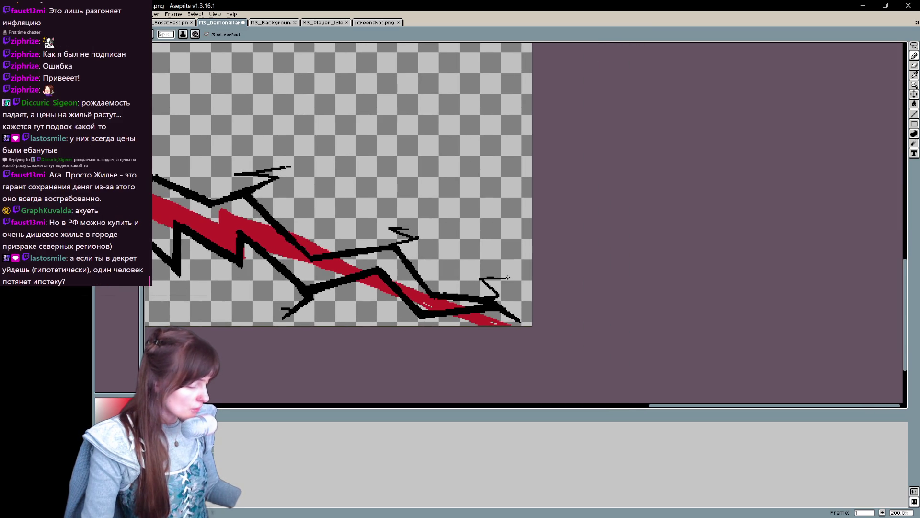
Step: Extend the black stroke to the canvas edge and add jagged and hooked branches below the zigzag
{"action": "key", "text": "b"}
{"action": "left_click_drag", "start_coordinate": [521, 322], "coordinate": [545, 335]}
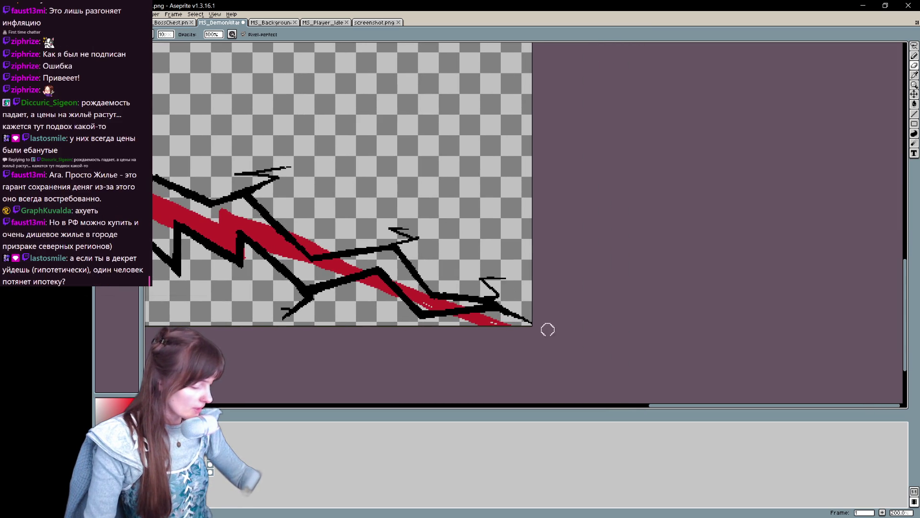
{"action": "key", "text": "e"}
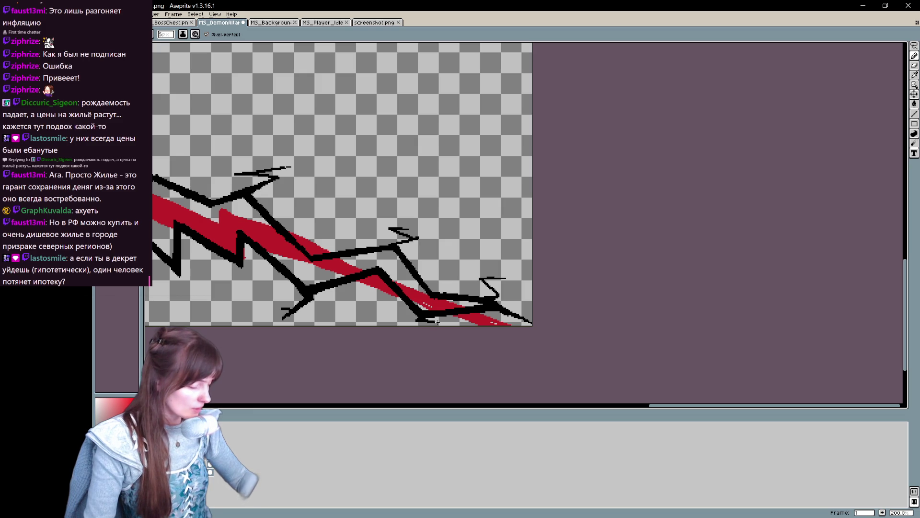
{"action": "left_click_drag", "start_coordinate": [441, 240], "coordinate": [611, 268]}
{"action": "mouse_move", "coordinate": [332, 310]}
{"action": "left_mouse_down"}
{"action": "mouse_move", "coordinate": [364, 307]}
{"action": "mouse_move", "coordinate": [342, 325]}
{"action": "left_mouse_up"}
{"action": "mouse_move", "coordinate": [411, 291]}
{"action": "left_mouse_down"}
{"action": "mouse_move", "coordinate": [404, 336]}
{"action": "mouse_move", "coordinate": [456, 322]}
{"action": "mouse_move", "coordinate": [458, 305]}
{"action": "left_mouse_up"}
{"action": "left_click_drag", "start_coordinate": [452, 273], "coordinate": [454, 290]}
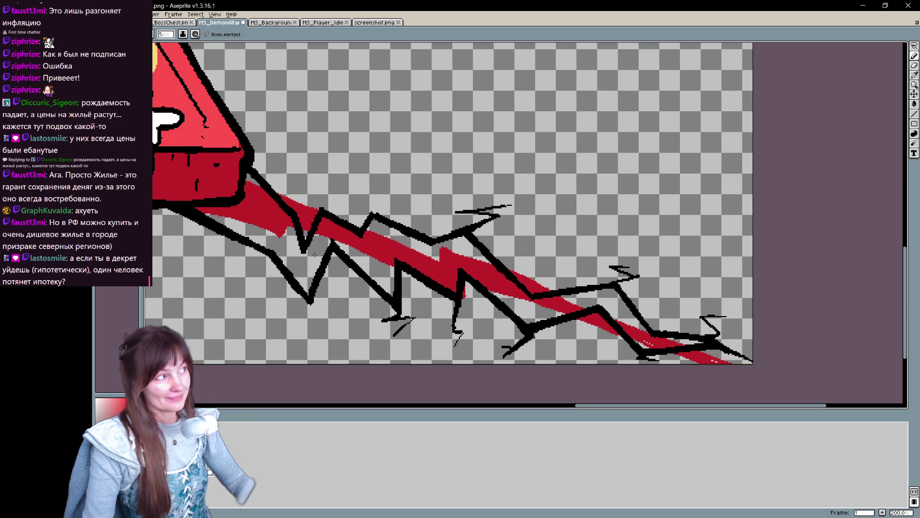
Step: Redraw the jagged branch below the lower-left point as thin black spikes
{"action": "mouse_move", "coordinate": [310, 297]}
{"action": "left_mouse_down"}
{"action": "mouse_move", "coordinate": [310, 307]}
{"action": "mouse_move", "coordinate": [319, 305]}
{"action": "mouse_move", "coordinate": [302, 335]}
{"action": "mouse_move", "coordinate": [306, 302]}
{"action": "mouse_move", "coordinate": [305, 310]}
{"action": "mouse_move", "coordinate": [325, 299]}
{"action": "left_mouse_up"}
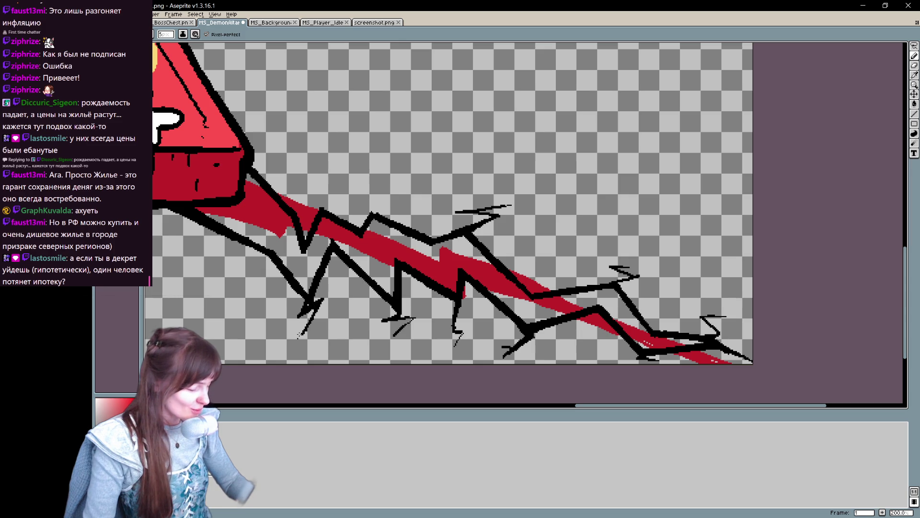
{"action": "key", "text": "ctrl+z"}
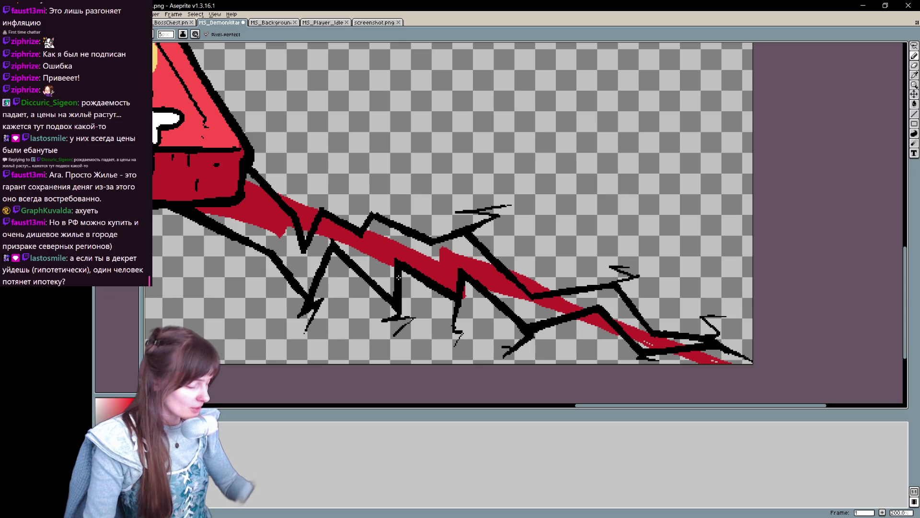
{"action": "key", "text": "ctrl+z"}
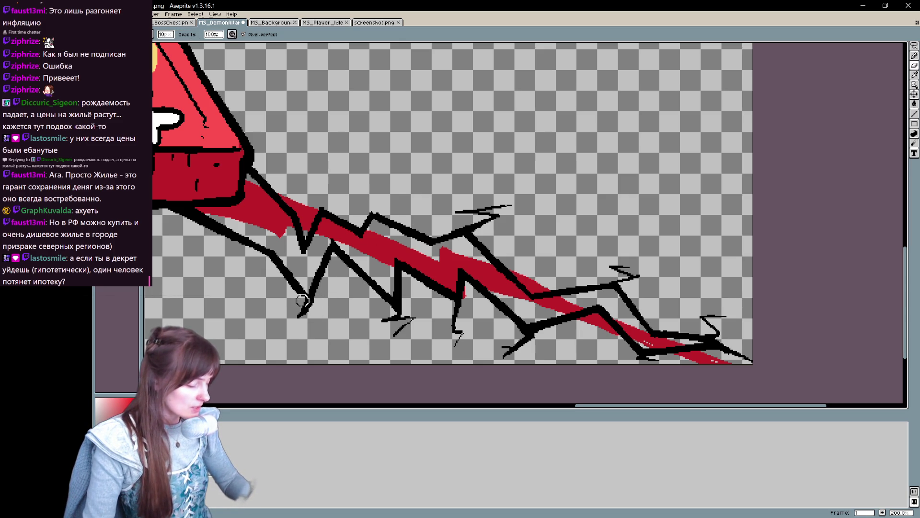
{"action": "left_click_drag", "start_coordinate": [307, 318], "coordinate": [302, 349]}
{"action": "key", "text": "v"}
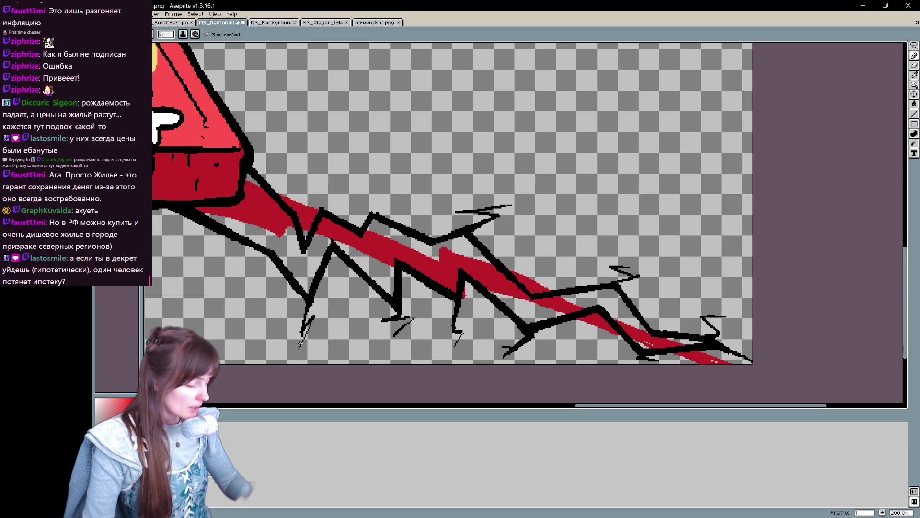
{"action": "key", "text": "b"}
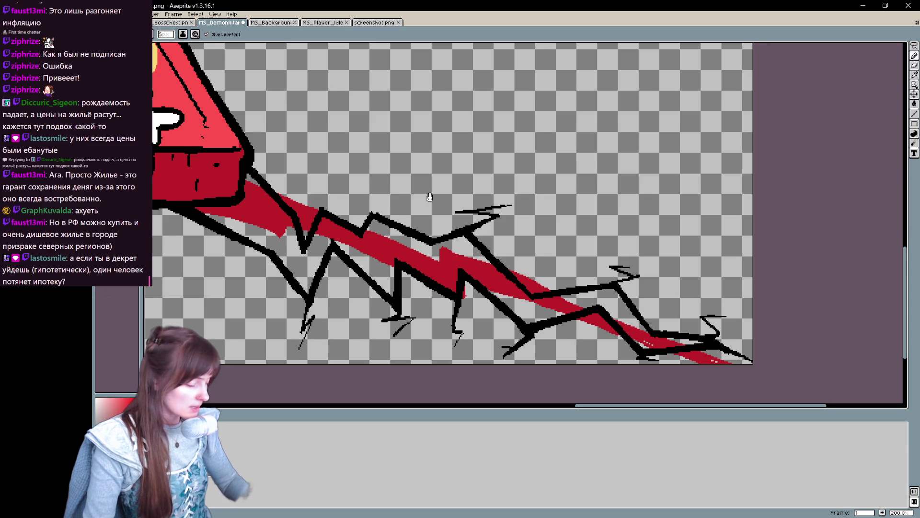
Step: Add black spikes around the upper zigzag peak, left of the line and near the crack's end
{"action": "left_click_drag", "start_coordinate": [320, 133], "coordinate": [395, 172]}
{"action": "key", "text": "e"}
{"action": "mouse_move", "coordinate": [403, 250]}
{"action": "left_mouse_down"}
{"action": "mouse_move", "coordinate": [390, 240]}
{"action": "mouse_move", "coordinate": [412, 236]}
{"action": "left_mouse_up"}
{"action": "left_click_drag", "start_coordinate": [389, 229], "coordinate": [436, 239]}
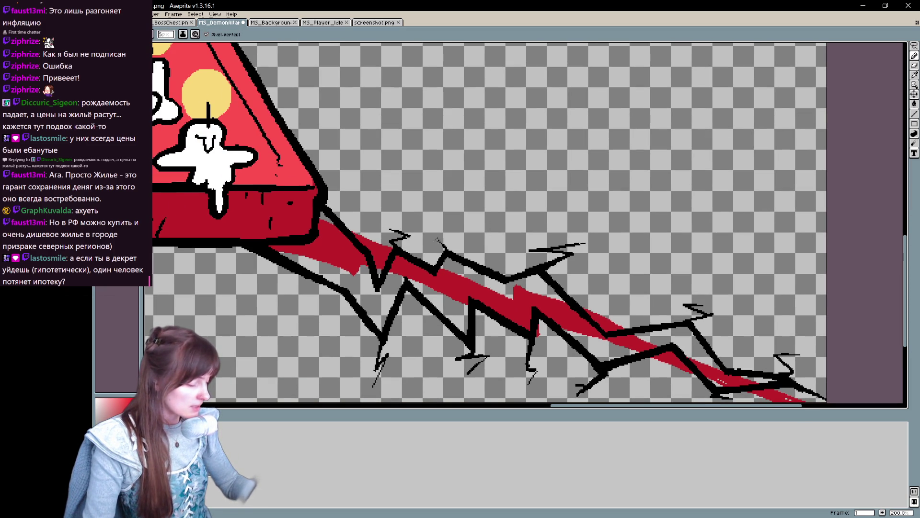
{"action": "left_click_drag", "start_coordinate": [654, 178], "coordinate": [780, 144]}
{"action": "mouse_move", "coordinate": [420, 241]}
{"action": "left_mouse_down"}
{"action": "mouse_move", "coordinate": [394, 236]}
{"action": "mouse_move", "coordinate": [397, 248]}
{"action": "left_mouse_up"}
{"action": "mouse_move", "coordinate": [518, 191]}
{"action": "left_mouse_down"}
{"action": "mouse_move", "coordinate": [478, 205]}
{"action": "mouse_move", "coordinate": [437, 197]}
{"action": "left_mouse_up"}
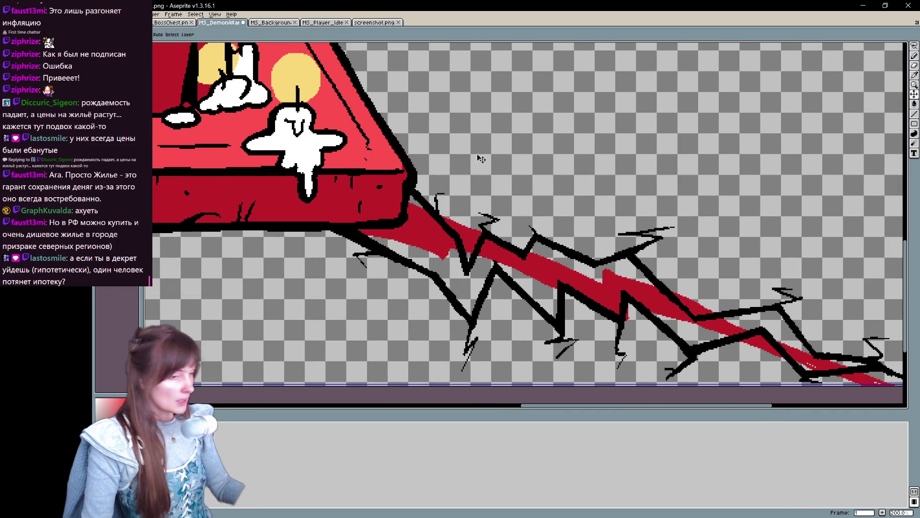
Step: Add small black ticks along the crack's far end, then zoom out to view the altar base
{"action": "left_click_drag", "start_coordinate": [771, 299], "coordinate": [617, 240]}
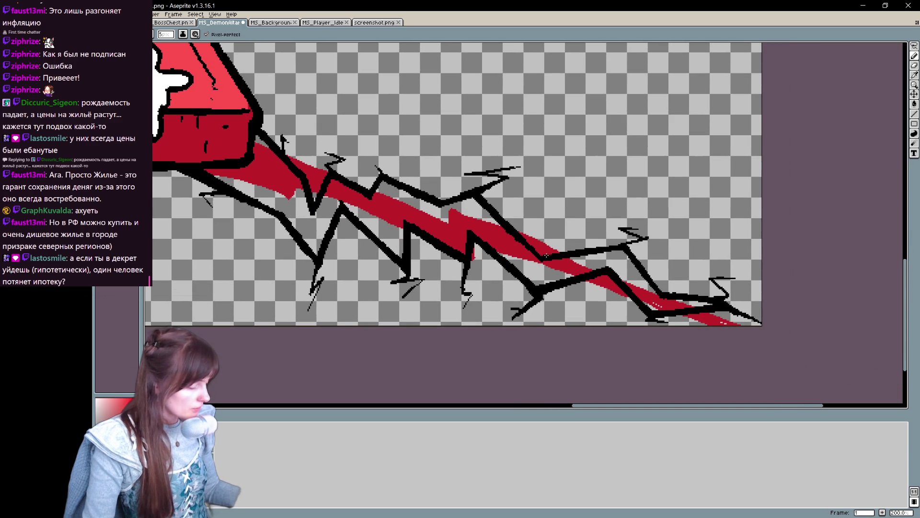
{"action": "left_click_drag", "start_coordinate": [551, 253], "coordinate": [556, 242]}
{"action": "left_click_drag", "start_coordinate": [700, 238], "coordinate": [712, 240]}
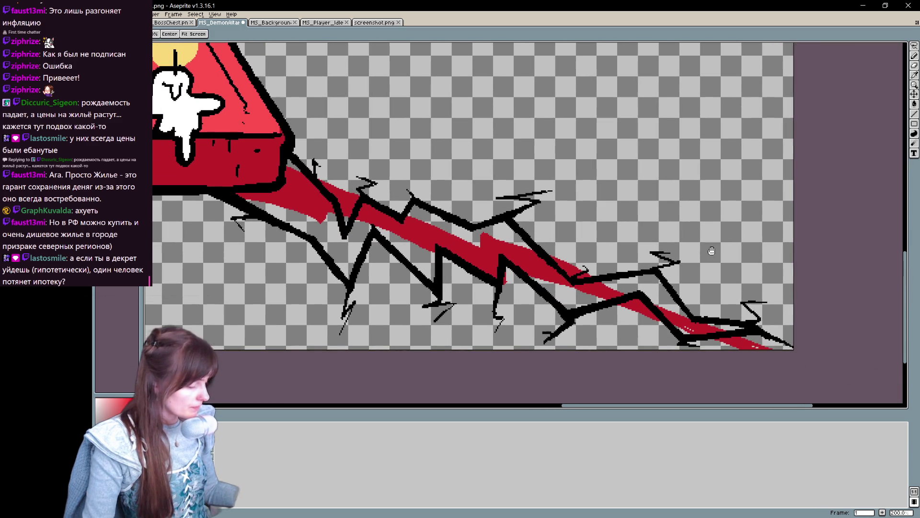
{"action": "key", "text": "v"}
{"action": "scroll", "coordinate": [675, 233], "scroll_direction": "down", "scroll_amount": 1}
{"action": "key", "text": "b"}
{"action": "left_click_drag", "start_coordinate": [488, 207], "coordinate": [593, 286]}
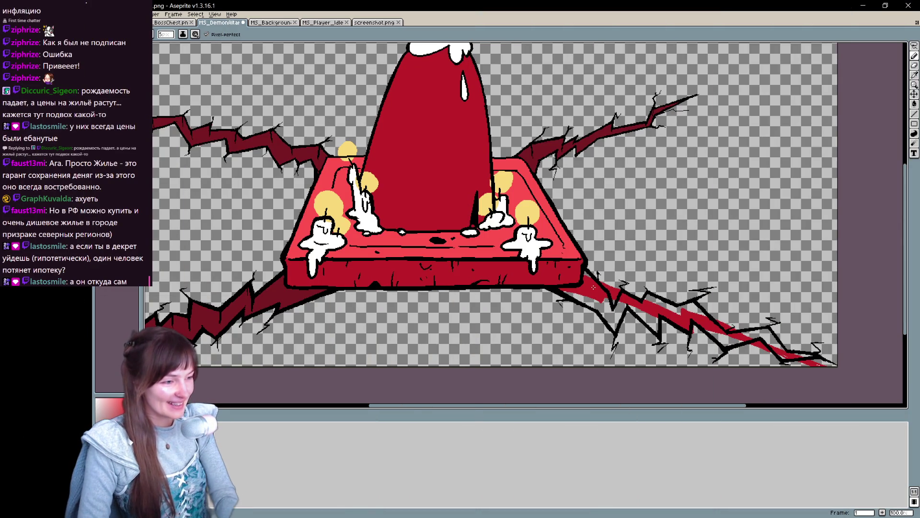
Step: Check the sprite zoomed out and bring the lower-right crack beside the altar into view
{"action": "key", "text": "v"}
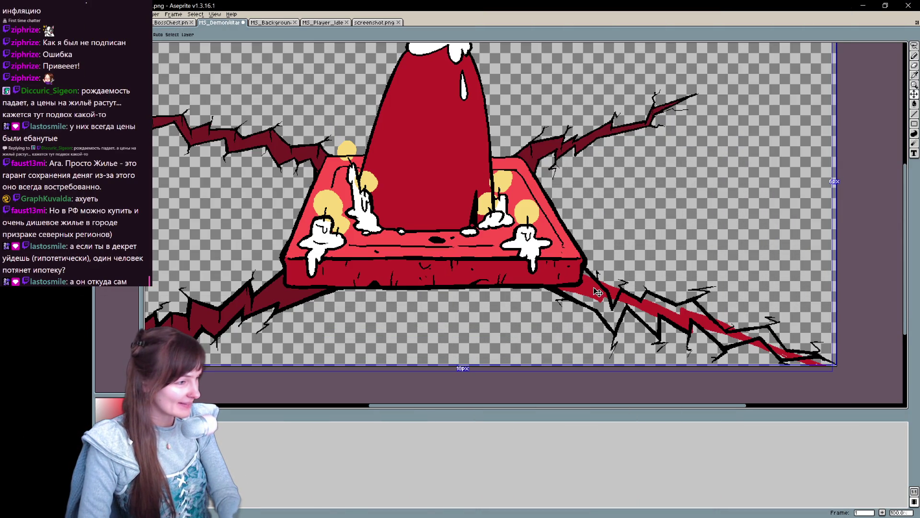
{"action": "scroll", "coordinate": [598, 292], "scroll_direction": "down", "scroll_amount": 1}
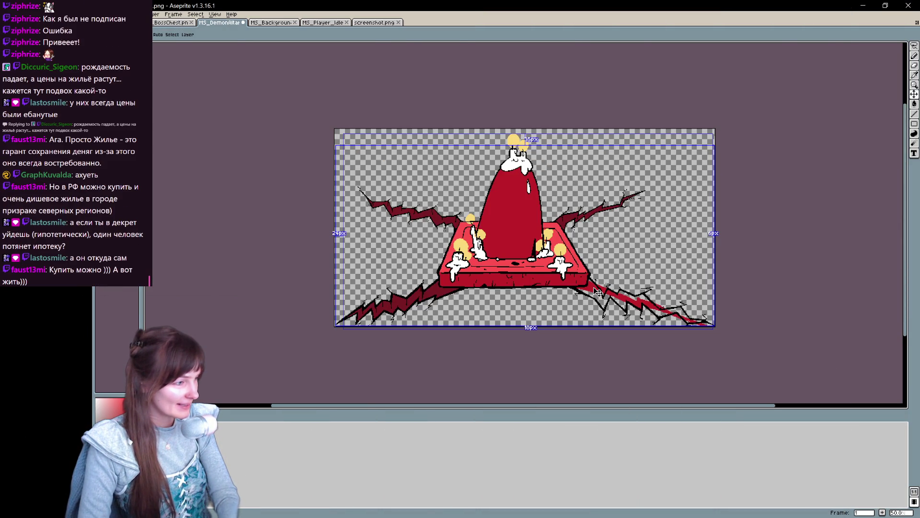
{"action": "scroll", "coordinate": [598, 292], "scroll_direction": "up", "scroll_amount": 1}
{"action": "mouse_move", "coordinate": [593, 286]}
{"action": "left_mouse_down"}
{"action": "mouse_move", "coordinate": [462, 140]}
{"action": "mouse_move", "coordinate": [407, 188]}
{"action": "left_mouse_up"}
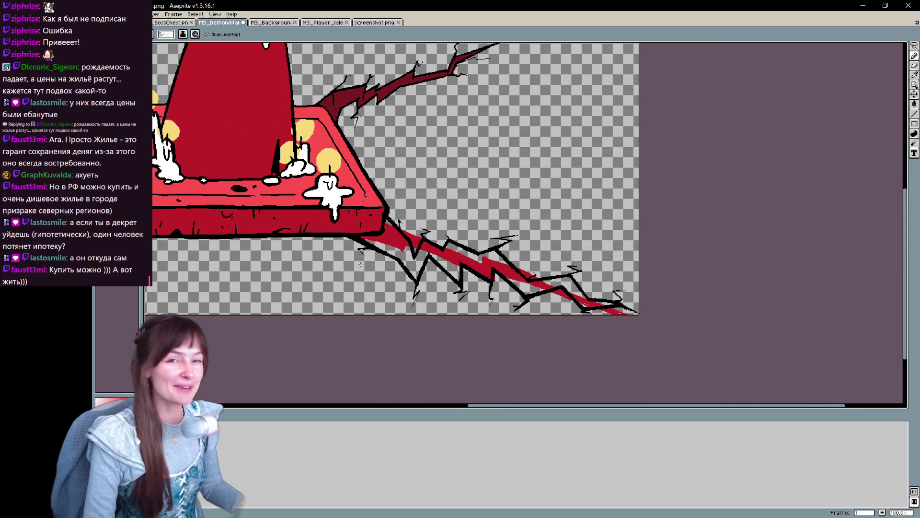
{"action": "key", "text": "e"}
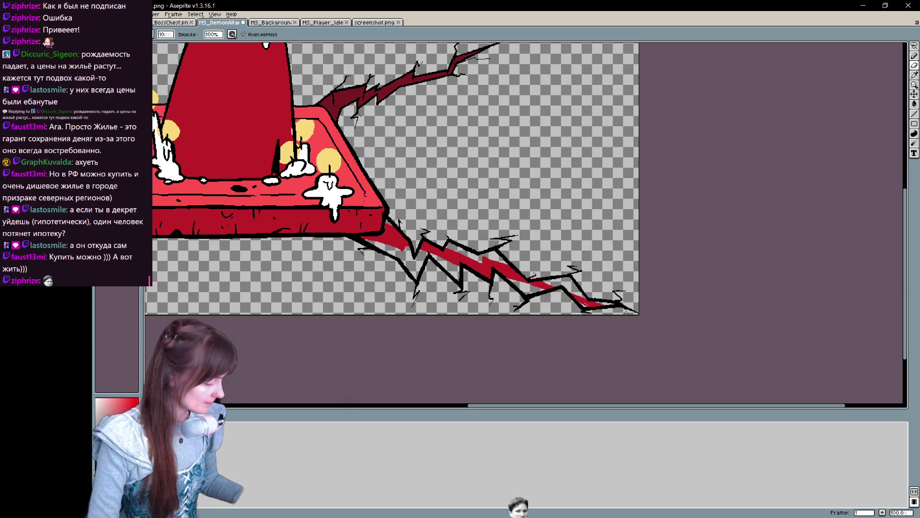
{"action": "key", "text": "ctrl"}
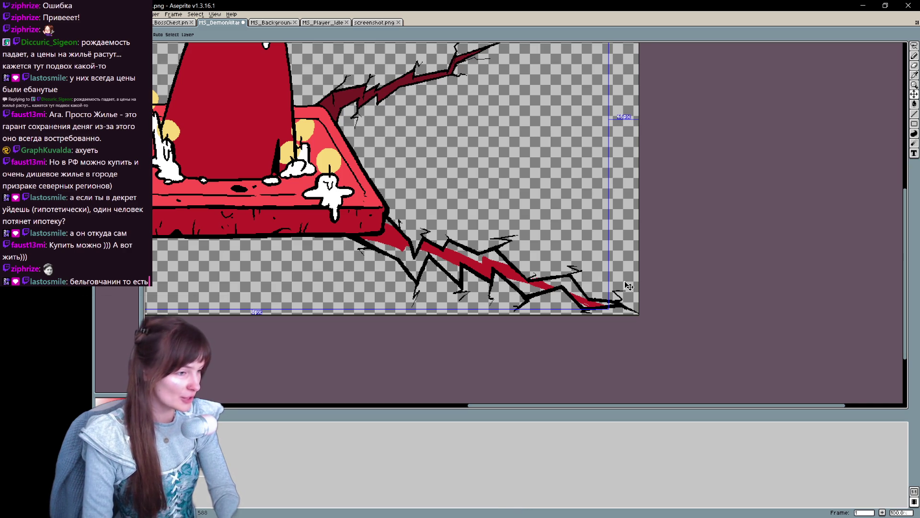
{"action": "scroll", "coordinate": [628, 286], "scroll_direction": "up", "scroll_amount": 1}
{"action": "mouse_move", "coordinate": [287, 190]}
{"action": "left_mouse_down"}
{"action": "mouse_move", "coordinate": [498, 208]}
{"action": "mouse_move", "coordinate": [473, 253]}
{"action": "left_mouse_up"}
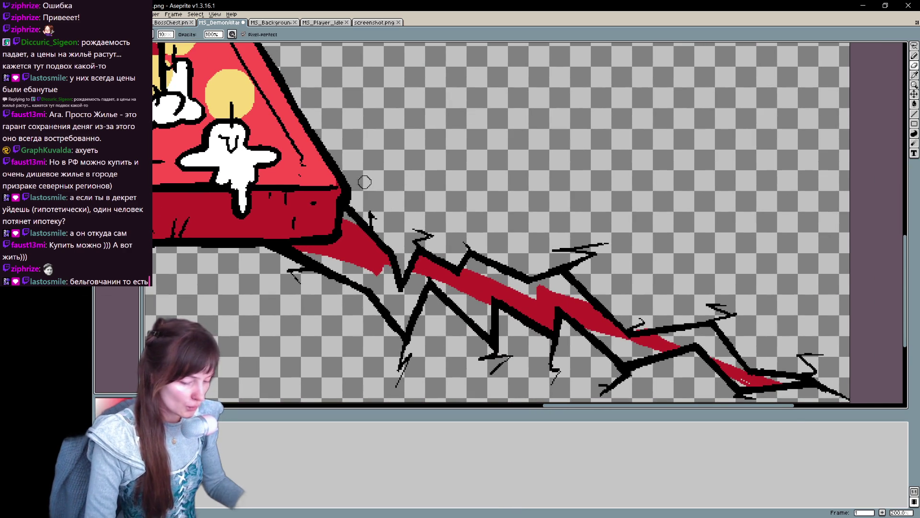
Step: Undo an unwanted fill and paint red along the crack
{"action": "key", "text": "g"}
{"action": "left_click", "coordinate": [363, 245]}
{"action": "key", "text": "ctrl+z"}
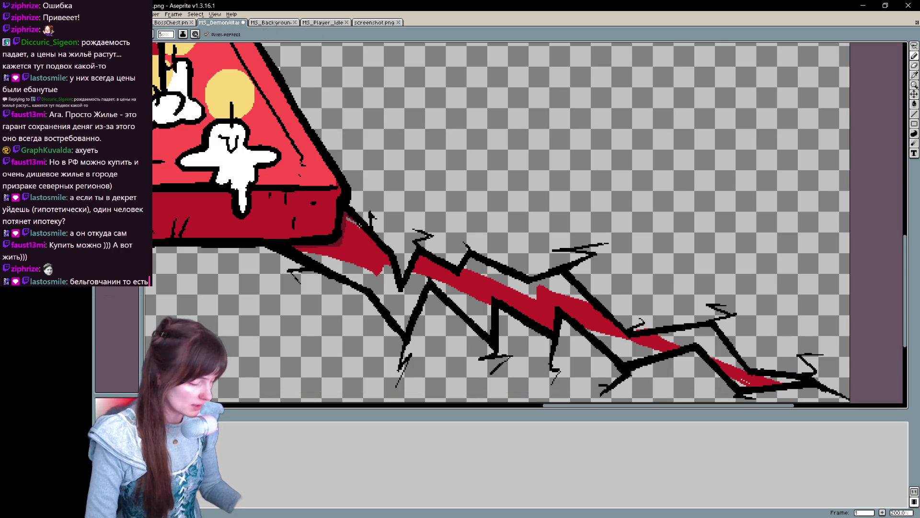
{"action": "left_click_drag", "start_coordinate": [405, 217], "coordinate": [335, 178]}
{"action": "mouse_move", "coordinate": [321, 220]}
{"action": "left_mouse_down"}
{"action": "mouse_move", "coordinate": [330, 253]}
{"action": "mouse_move", "coordinate": [352, 225]}
{"action": "mouse_move", "coordinate": [417, 254]}
{"action": "mouse_move", "coordinate": [398, 226]}
{"action": "mouse_move", "coordinate": [462, 245]}
{"action": "mouse_move", "coordinate": [494, 237]}
{"action": "mouse_move", "coordinate": [556, 300]}
{"action": "mouse_move", "coordinate": [642, 289]}
{"action": "mouse_move", "coordinate": [655, 302]}
{"action": "mouse_move", "coordinate": [500, 225]}
{"action": "left_mouse_up"}
Step: Paint dark red strokes along the crack's tail, back along its length and into the left wedge
{"action": "key", "text": "e"}
{"action": "key", "text": "b"}
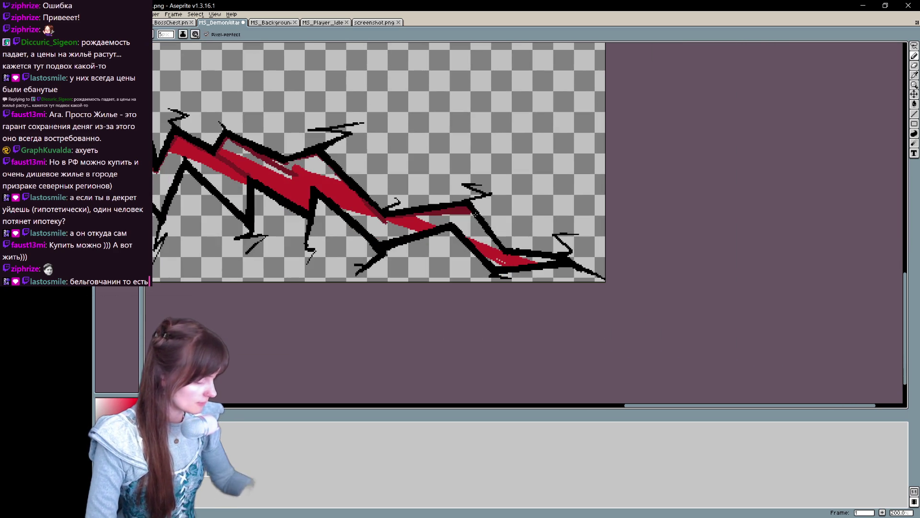
{"action": "left_click_drag", "start_coordinate": [509, 256], "coordinate": [558, 261]}
{"action": "mouse_move", "coordinate": [482, 253]}
{"action": "left_mouse_down"}
{"action": "mouse_move", "coordinate": [453, 222]}
{"action": "mouse_move", "coordinate": [382, 243]}
{"action": "left_mouse_up"}
{"action": "mouse_move", "coordinate": [311, 218]}
{"action": "left_mouse_down"}
{"action": "mouse_move", "coordinate": [500, 275]}
{"action": "mouse_move", "coordinate": [439, 235]}
{"action": "mouse_move", "coordinate": [414, 252]}
{"action": "mouse_move", "coordinate": [373, 214]}
{"action": "mouse_move", "coordinate": [348, 270]}
{"action": "left_mouse_up"}
{"action": "mouse_move", "coordinate": [311, 225]}
{"action": "left_mouse_down"}
{"action": "mouse_move", "coordinate": [245, 184]}
{"action": "mouse_move", "coordinate": [269, 202]}
{"action": "left_mouse_up"}
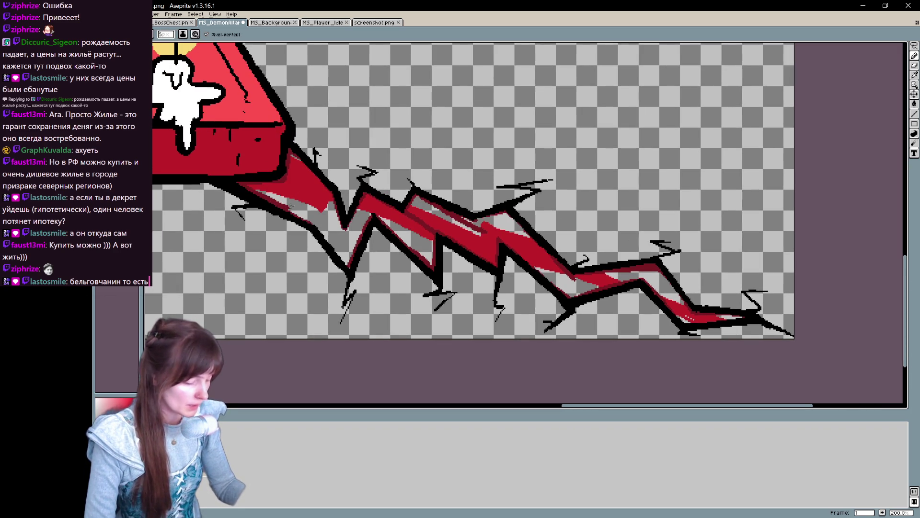
Step: Paint Bucket the left wedge and middle-segment patches dark red
{"action": "key", "text": "g"}
{"action": "left_click", "coordinate": [290, 206]}
{"action": "left_click", "coordinate": [308, 165]}
{"action": "left_click", "coordinate": [383, 220]}
{"action": "left_click", "coordinate": [299, 159]}
{"action": "left_click", "coordinate": [408, 240]}
{"action": "left_click", "coordinate": [484, 240]}
{"action": "left_click", "coordinate": [445, 216]}
{"action": "left_click", "coordinate": [501, 225]}
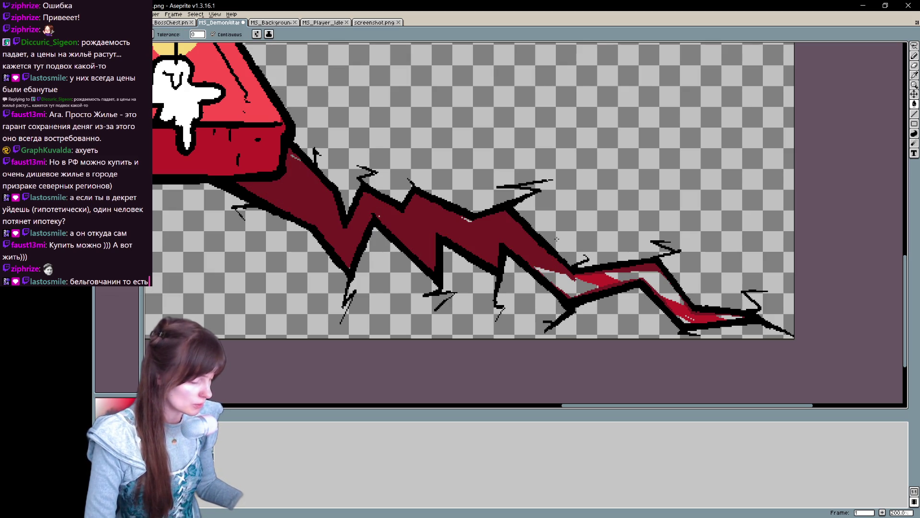
Step: Fill the lower-right segment and tip patches dark red, then cover remaining white specks and streaks
{"action": "left_click", "coordinate": [566, 276]}
{"action": "left_click", "coordinate": [599, 278]}
{"action": "left_click", "coordinate": [642, 287]}
{"action": "left_click", "coordinate": [703, 318]}
{"action": "left_click", "coordinate": [686, 318]}
{"action": "left_click", "coordinate": [729, 316]}
{"action": "left_click_drag", "start_coordinate": [729, 316], "coordinate": [691, 279]}
{"action": "key", "text": "b"}
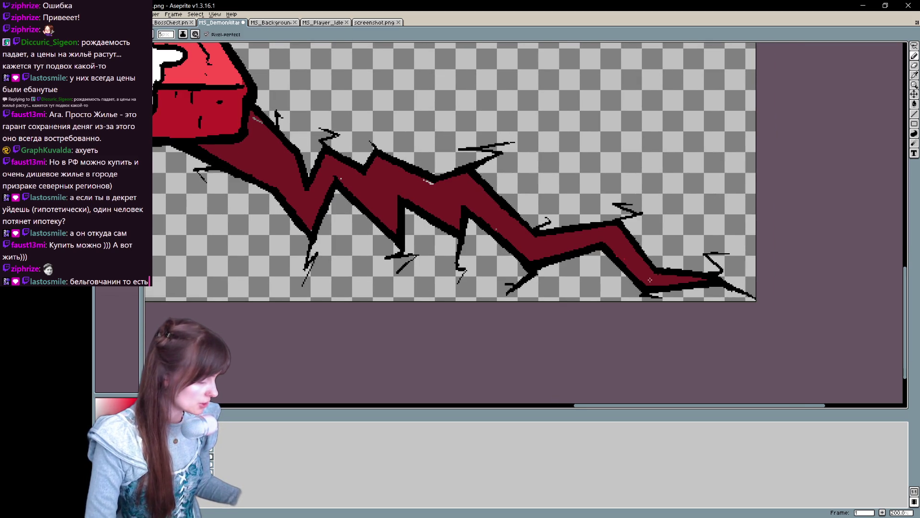
{"action": "left_click", "coordinate": [426, 182]}
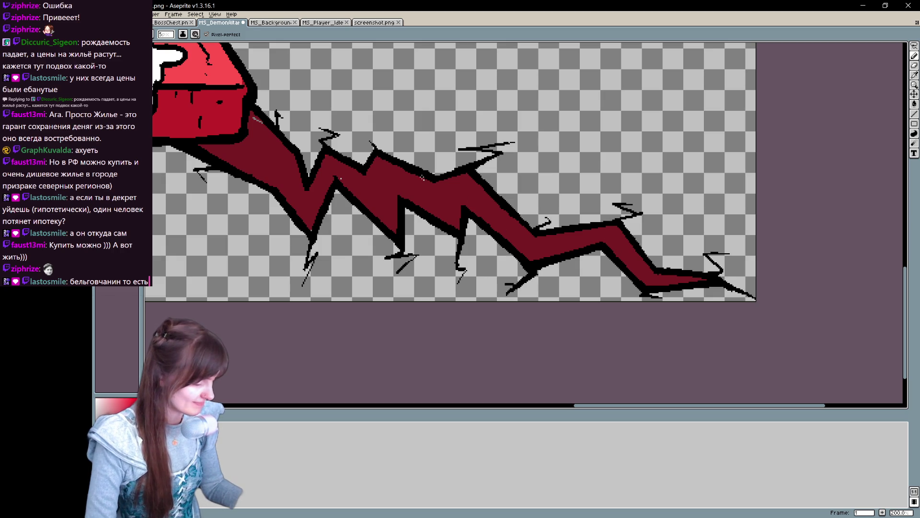
{"action": "left_click_drag", "start_coordinate": [255, 119], "coordinate": [262, 126]}
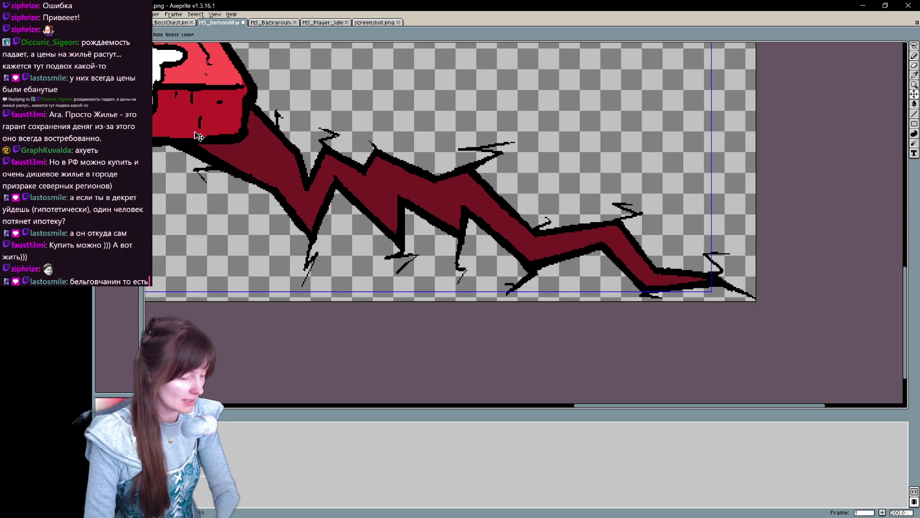
Step: Darken and thicken the black outline along the crack's left edges
{"action": "scroll", "coordinate": [198, 136], "scroll_direction": "down", "scroll_amount": 1}
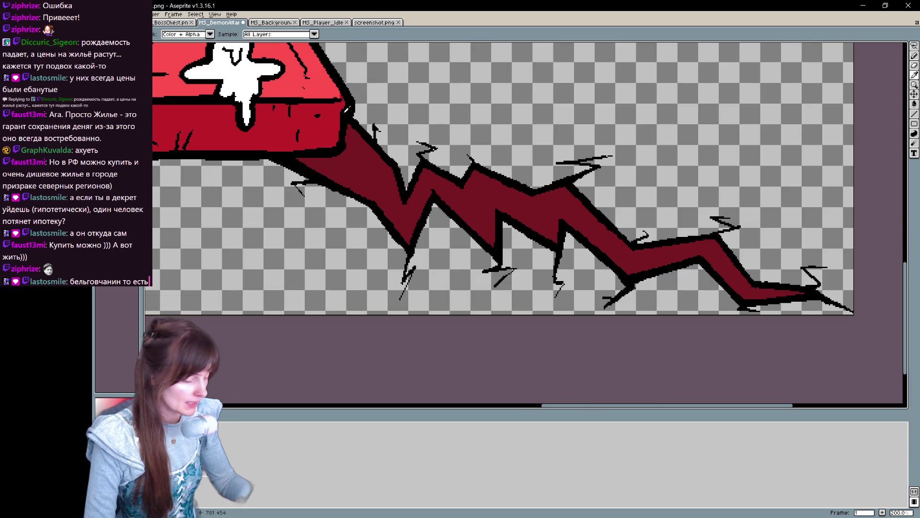
{"action": "left_click_drag", "start_coordinate": [404, 204], "coordinate": [403, 232]}
{"action": "mouse_move", "coordinate": [391, 164]}
{"action": "left_mouse_down"}
{"action": "mouse_move", "coordinate": [393, 195]}
{"action": "mouse_move", "coordinate": [427, 187]}
{"action": "mouse_move", "coordinate": [470, 219]}
{"action": "left_mouse_up"}
{"action": "left_click_drag", "start_coordinate": [475, 170], "coordinate": [480, 191]}
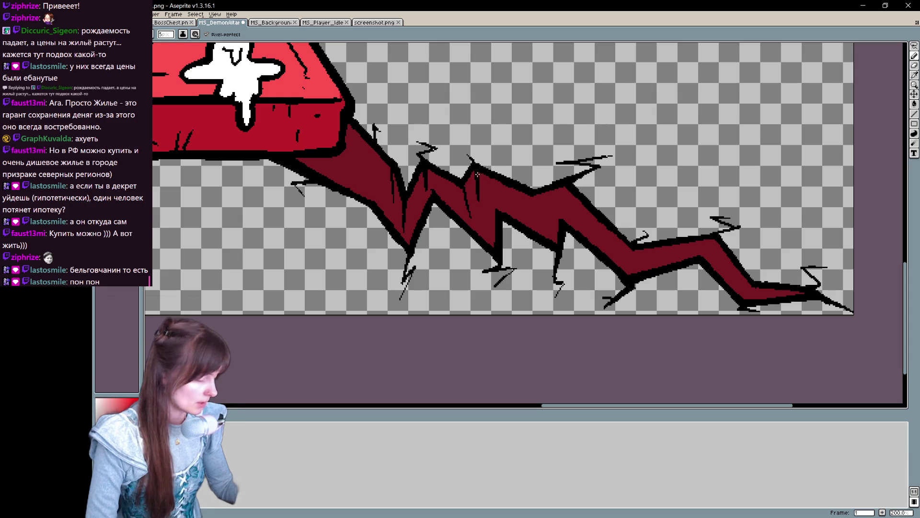
{"action": "key", "text": "h"}
{"action": "left_click_drag", "start_coordinate": [632, 143], "coordinate": [633, 152]}
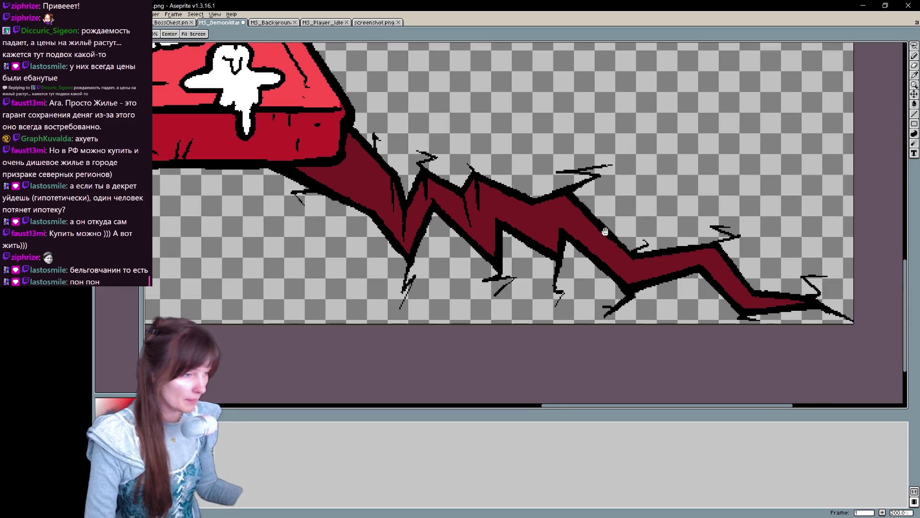
{"action": "key", "text": "b"}
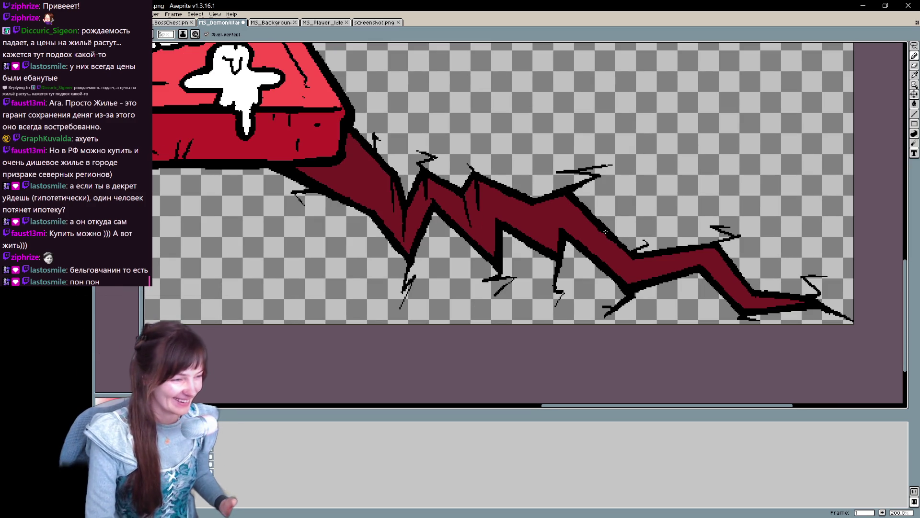
Step: Add short black lines further along the crack, thicken its edge, then bring up Run Command
{"action": "mouse_move", "coordinate": [564, 194]}
{"action": "left_mouse_down"}
{"action": "mouse_move", "coordinate": [565, 217]}
{"action": "mouse_move", "coordinate": [569, 203]}
{"action": "left_mouse_up"}
{"action": "left_click_drag", "start_coordinate": [714, 246], "coordinate": [714, 264]}
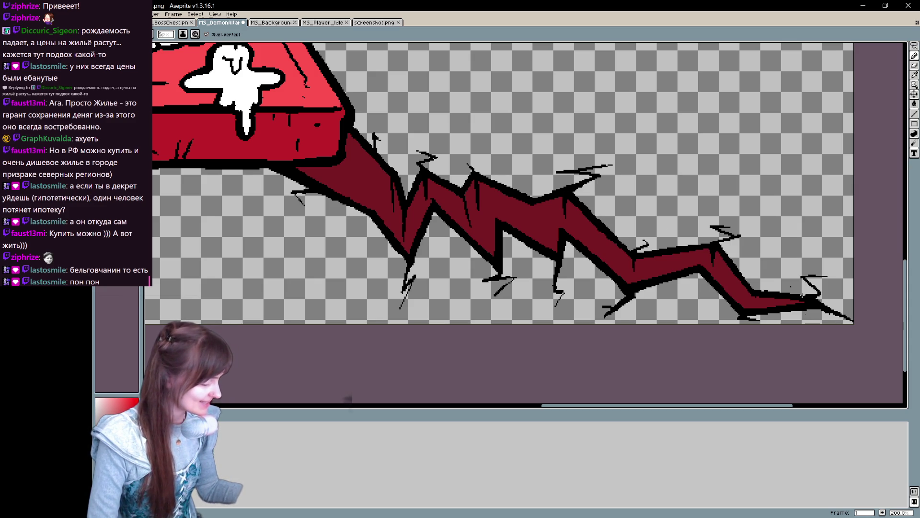
{"action": "left_click_drag", "start_coordinate": [752, 293], "coordinate": [753, 311]}
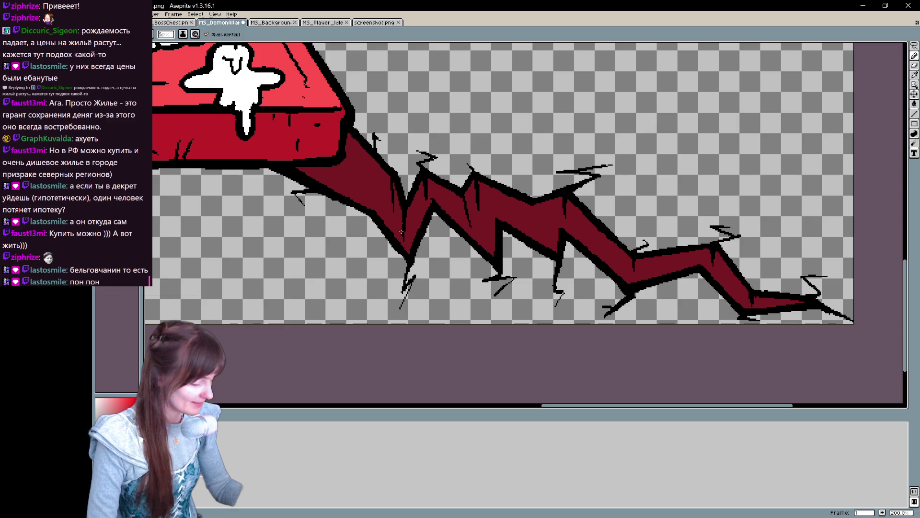
{"action": "scroll", "coordinate": [401, 232], "scroll_direction": "up", "scroll_amount": 2}
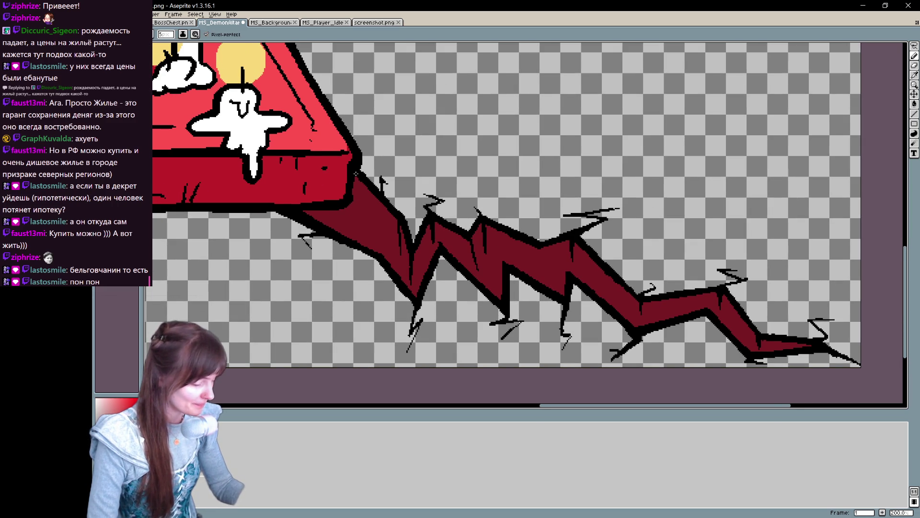
{"action": "scroll", "coordinate": [356, 173], "scroll_direction": "up", "scroll_amount": 2}
{"action": "key", "text": "ctrl+space"}
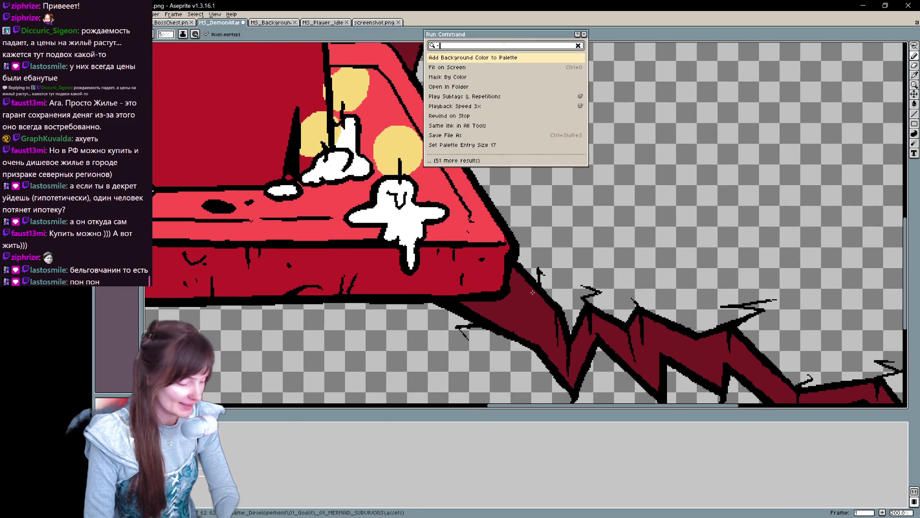
Step: Close the command search and undo a trial touch-up on the altar's lower-right corner
{"action": "type", "text": "-"}
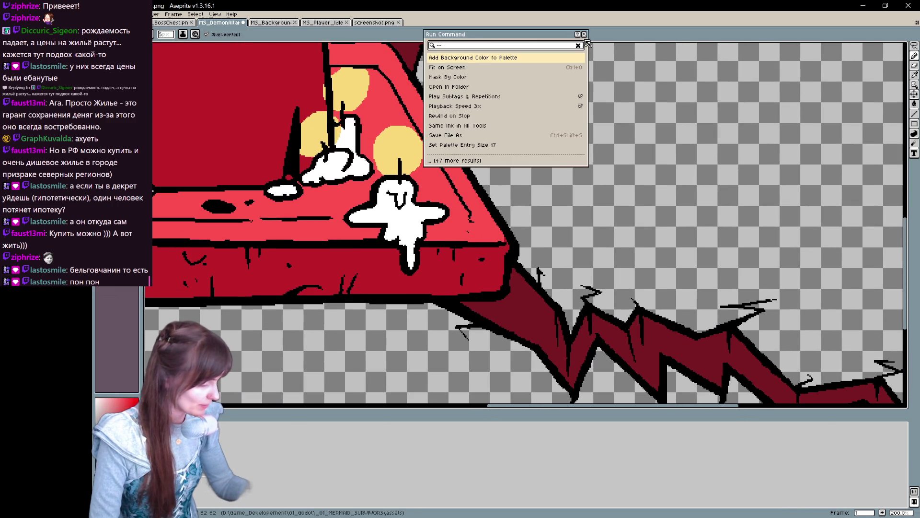
{"action": "left_click", "coordinate": [584, 34]}
{"action": "left_click_drag", "start_coordinate": [471, 300], "coordinate": [507, 274]}
{"action": "key", "text": "b"}
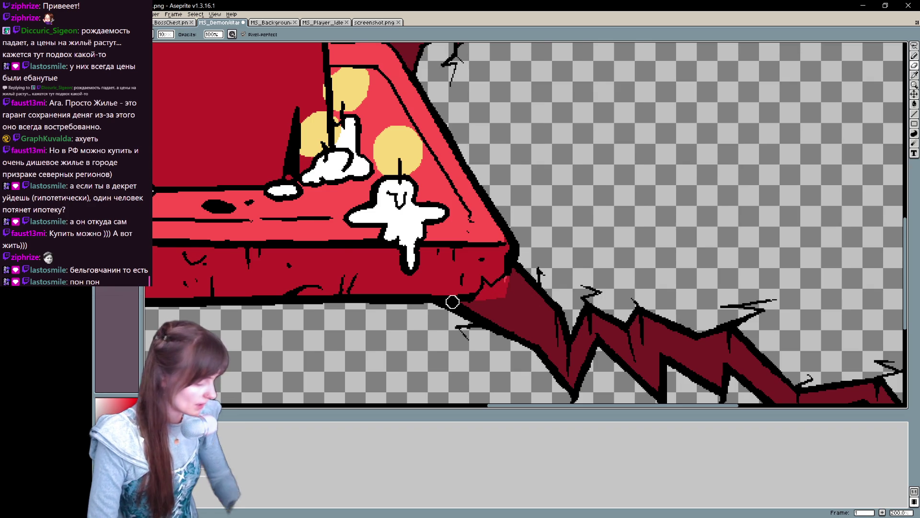
{"action": "scroll", "coordinate": [452, 302], "scroll_direction": "down", "scroll_amount": 1}
{"action": "key", "text": "ctrl+z"}
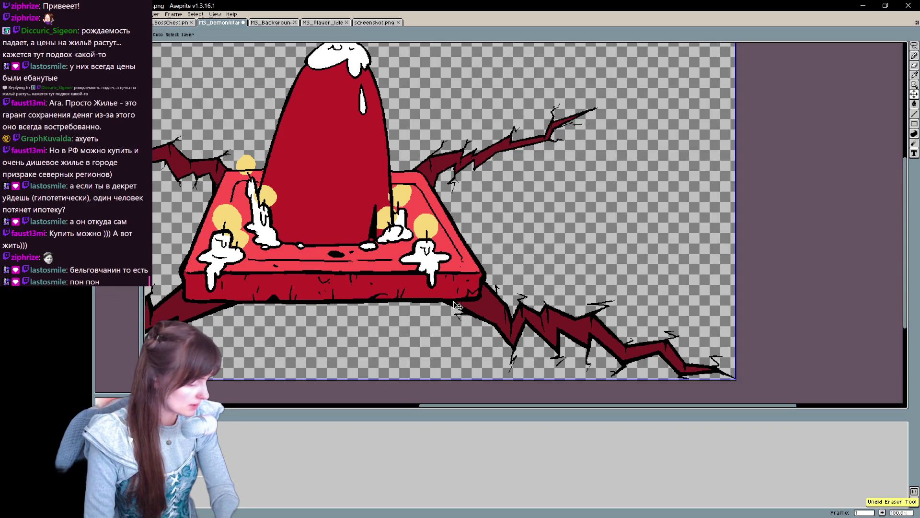
{"action": "key", "text": "h"}
Step: Pan across the altar's left side and down to the lower cracks to review them
{"action": "left_click_drag", "start_coordinate": [452, 302], "coordinate": [666, 263]}
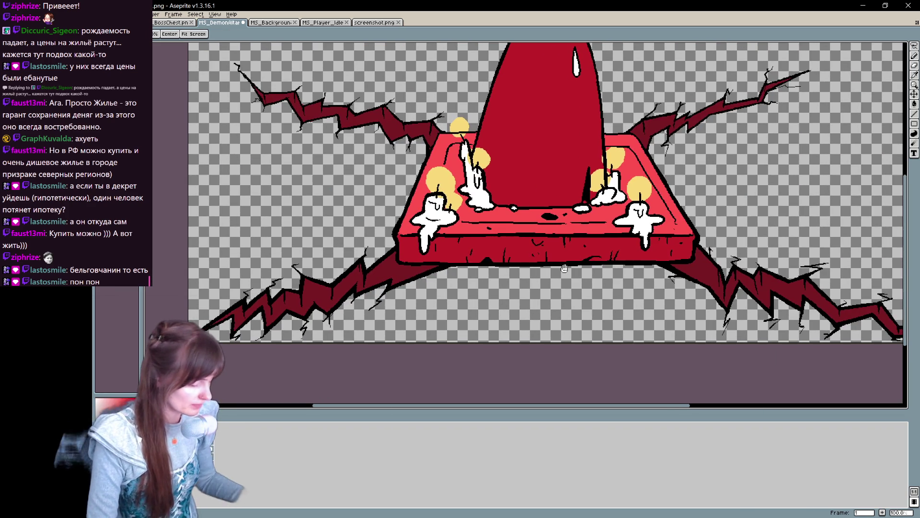
{"action": "key", "text": "b"}
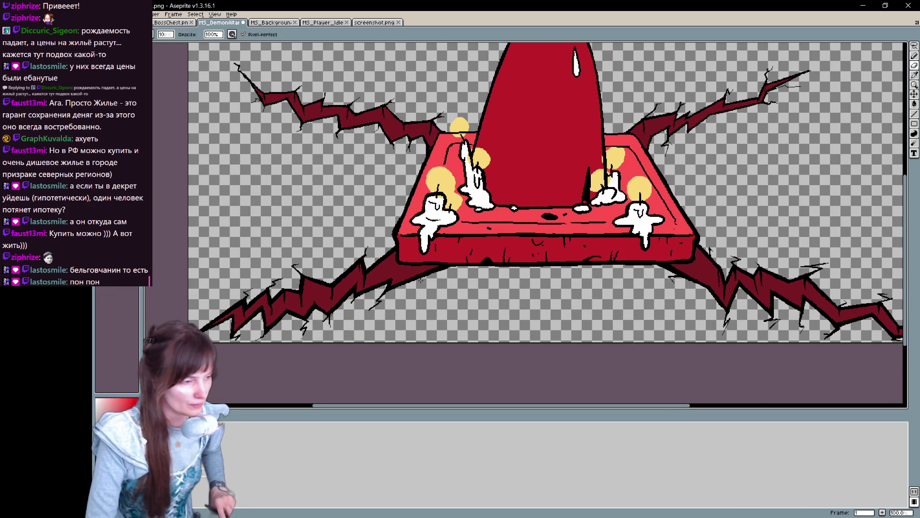
{"action": "key", "text": "e"}
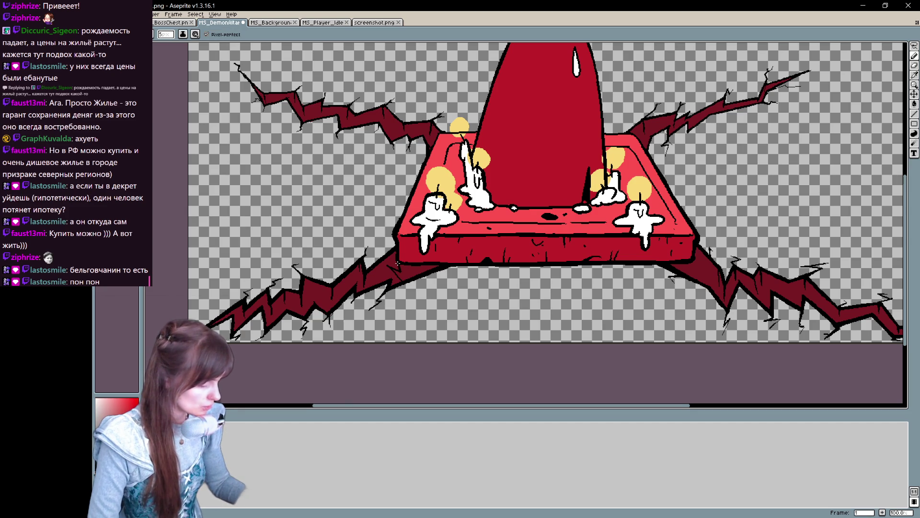
{"action": "key", "text": "space"}
{"action": "left_click_drag", "start_coordinate": [494, 303], "coordinate": [397, 312]}
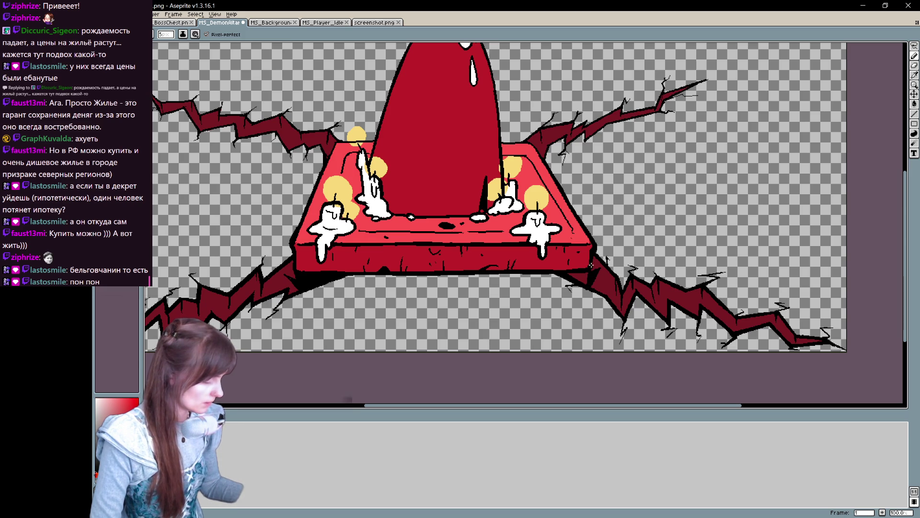
{"action": "key", "text": "g"}
{"action": "left_click_drag", "start_coordinate": [581, 278], "coordinate": [583, 312]}
{"action": "key", "text": "b"}
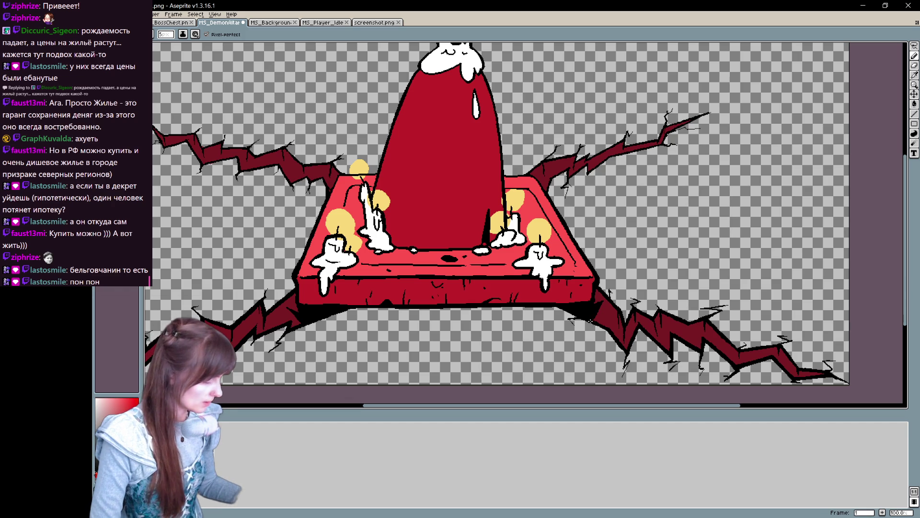
{"action": "mouse_move", "coordinate": [634, 273]}
{"action": "left_mouse_down"}
{"action": "mouse_move", "coordinate": [680, 332]}
{"action": "mouse_move", "coordinate": [706, 338]}
{"action": "left_mouse_up"}
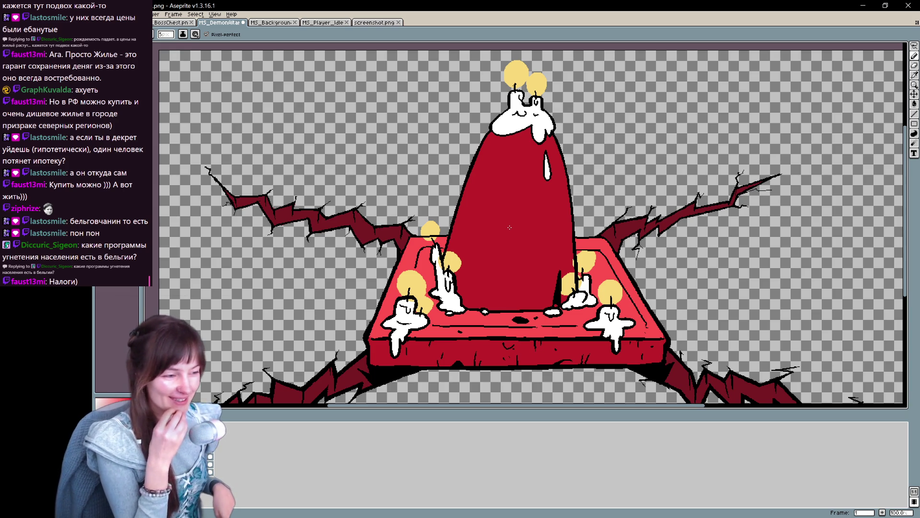
{"action": "mouse_move", "coordinate": [510, 228]}
{"action": "left_mouse_down"}
{"action": "mouse_move", "coordinate": [505, 185]}
{"action": "mouse_move", "coordinate": [535, 113]}
{"action": "left_mouse_up"}
{"action": "mouse_move", "coordinate": [505, 284]}
{"action": "left_mouse_down"}
{"action": "mouse_move", "coordinate": [480, 344]}
{"action": "mouse_move", "coordinate": [454, 344]}
{"action": "mouse_move", "coordinate": [426, 313]}
{"action": "mouse_move", "coordinate": [392, 303]}
{"action": "mouse_move", "coordinate": [413, 335]}
{"action": "mouse_move", "coordinate": [438, 323]}
{"action": "mouse_move", "coordinate": [436, 336]}
{"action": "mouse_move", "coordinate": [432, 322]}
{"action": "mouse_move", "coordinate": [450, 321]}
{"action": "mouse_move", "coordinate": [435, 319]}
{"action": "left_mouse_up"}
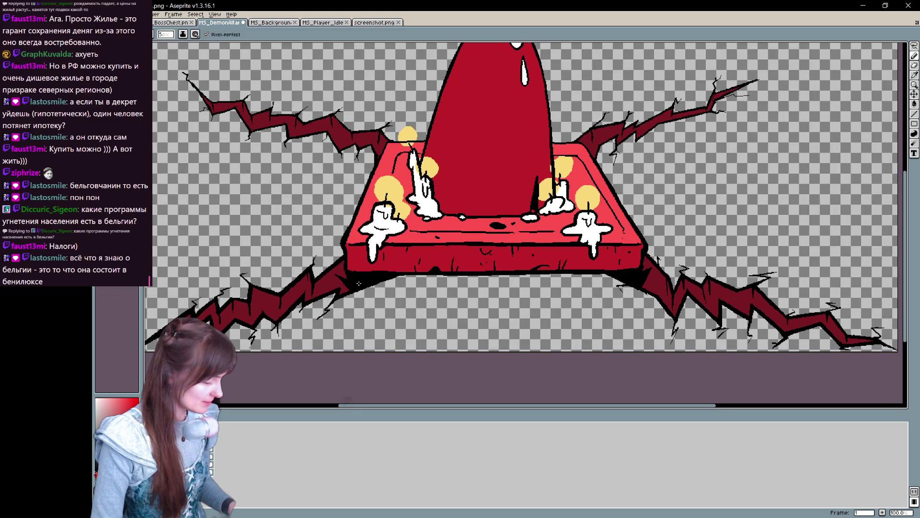
{"action": "left_click_drag", "start_coordinate": [340, 319], "coordinate": [365, 320]}
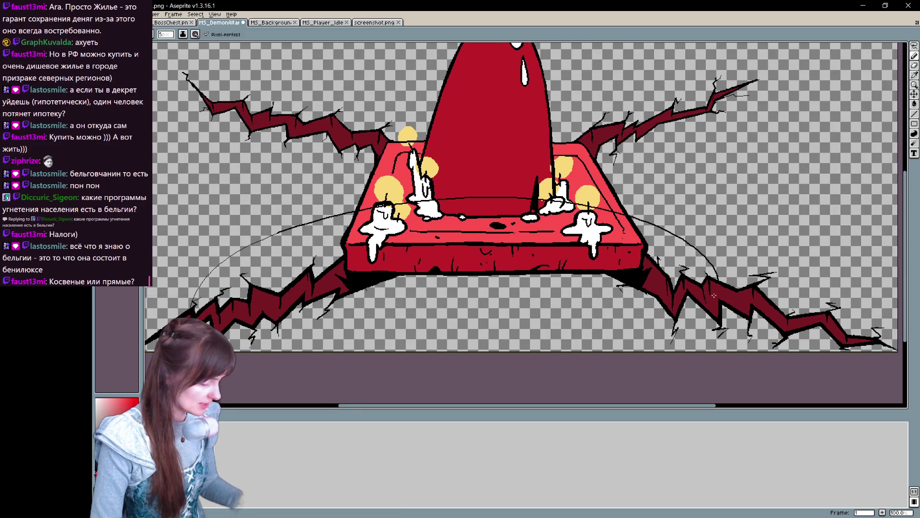
{"action": "left_click_drag", "start_coordinate": [602, 248], "coordinate": [591, 369]}
{"action": "key", "text": "b"}
{"action": "mouse_move", "coordinate": [458, 294]}
{"action": "left_mouse_down"}
{"action": "mouse_move", "coordinate": [632, 288]}
{"action": "mouse_move", "coordinate": [196, 182]}
{"action": "mouse_move", "coordinate": [197, 266]}
{"action": "left_mouse_up"}
{"action": "key", "text": "ctrl+z"}
{"action": "left_click_drag", "start_coordinate": [587, 287], "coordinate": [755, 178]}
{"action": "key", "text": "ctrl+z"}
{"action": "left_click_drag", "start_coordinate": [396, 263], "coordinate": [161, 190]}
{"action": "key", "text": "ctrl+z"}
{"action": "key", "text": "v"}
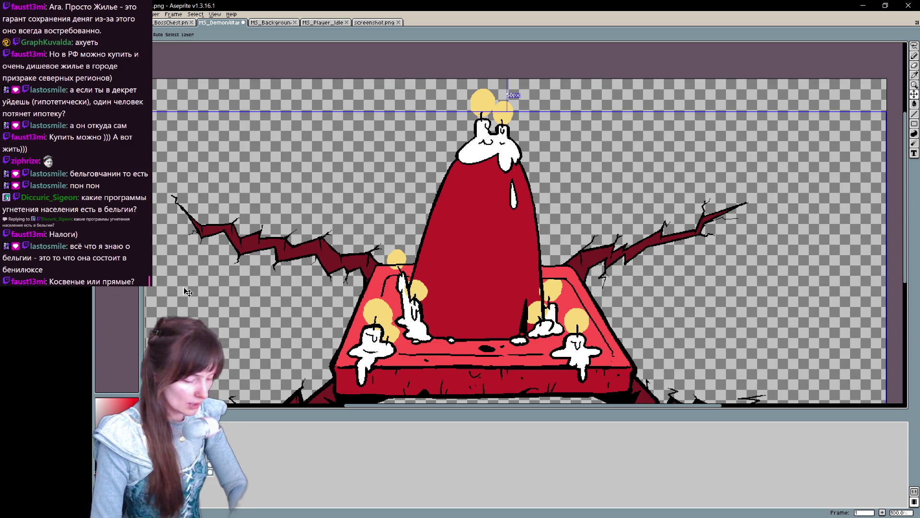
{"action": "key", "text": "minus"}
{"action": "key", "text": "minus"}
{"action": "scroll", "coordinate": [187, 291], "scroll_direction": "up", "scroll_amount": 3}
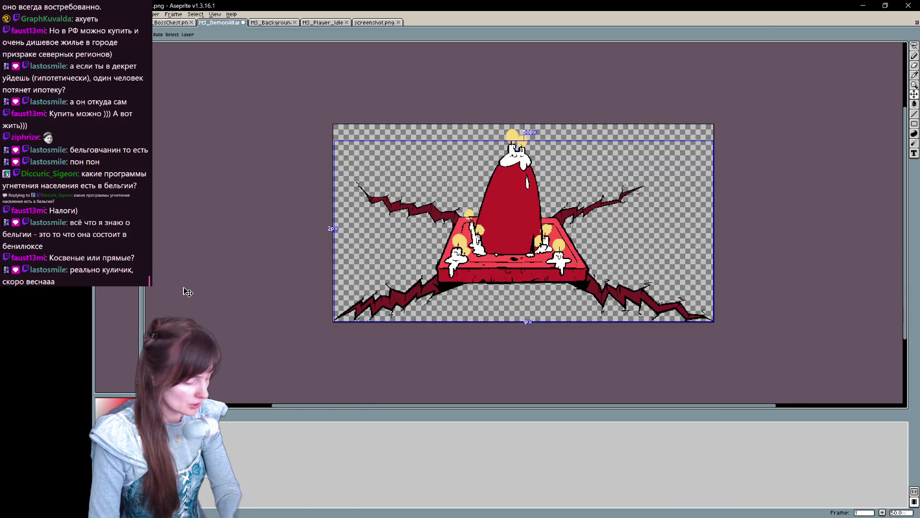
{"action": "key", "text": "b"}
{"action": "key", "text": "e"}
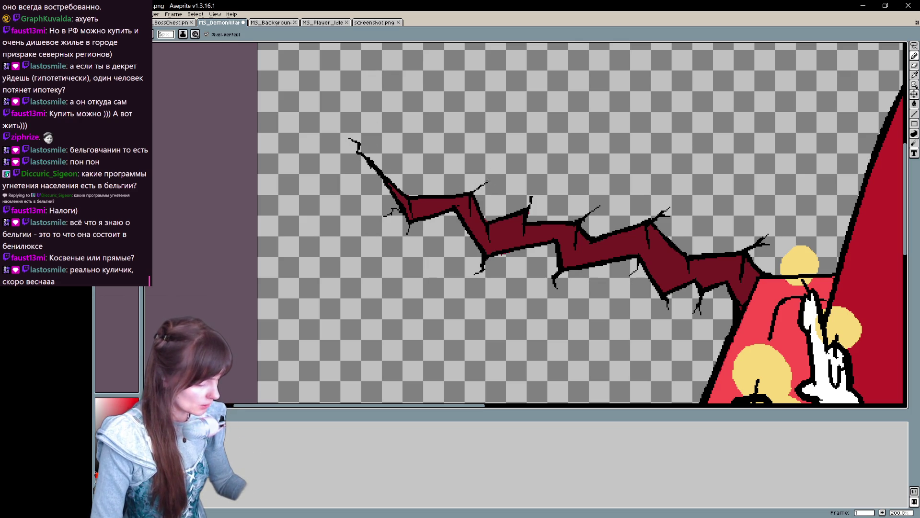
Step: Pan along the upper-left crack and zoom out to see the whole altar
{"action": "left_click_drag", "start_coordinate": [481, 187], "coordinate": [316, 164]}
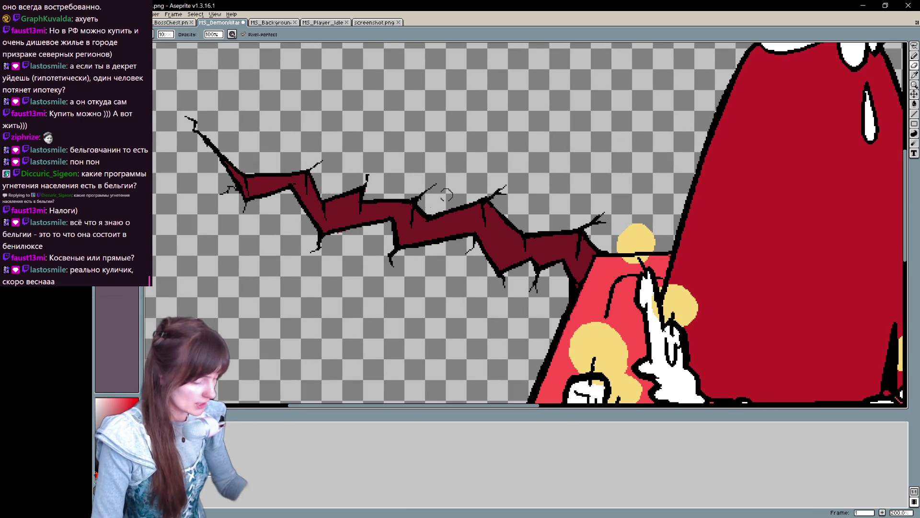
{"action": "key", "text": "v"}
{"action": "scroll", "coordinate": [383, 180], "scroll_direction": "down", "scroll_amount": 1}
{"action": "scroll", "coordinate": [384, 180], "scroll_direction": "down", "scroll_amount": 1}
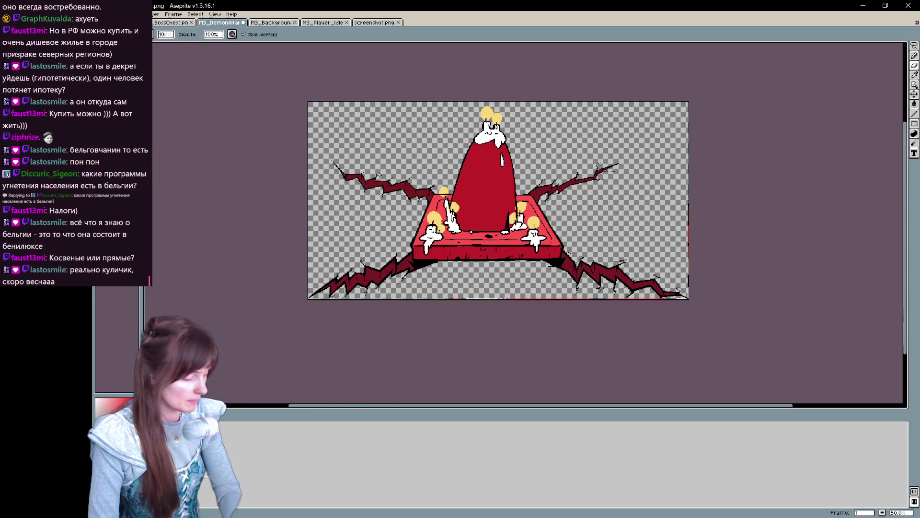
{"action": "scroll", "coordinate": [379, 177], "scroll_direction": "up", "scroll_amount": 1}
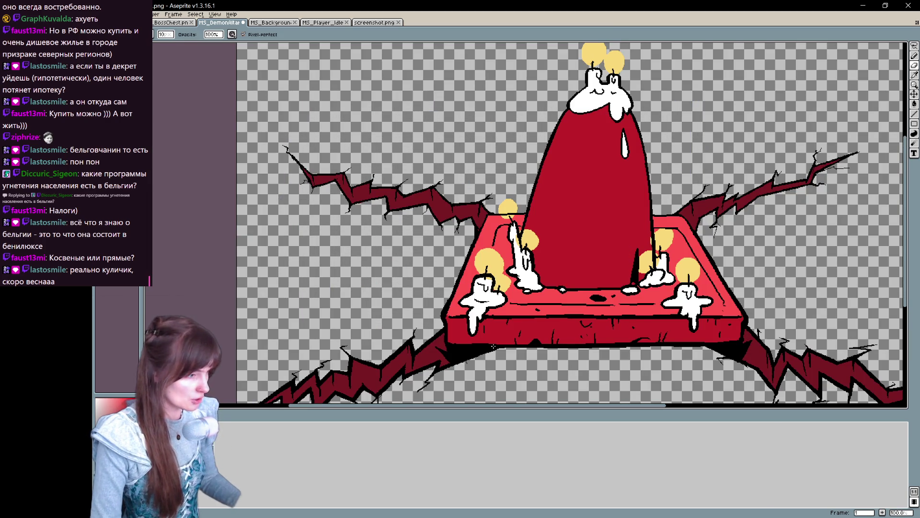
{"action": "left_click_drag", "start_coordinate": [494, 347], "coordinate": [455, 287]}
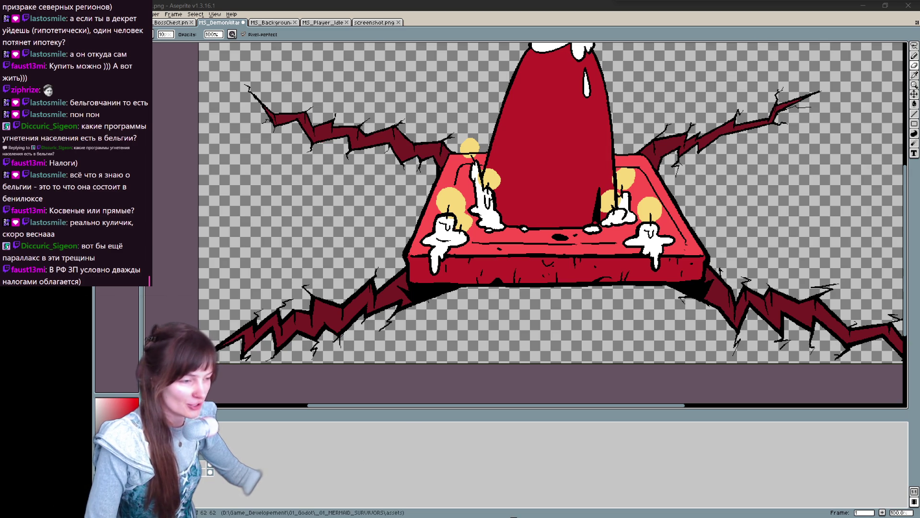
Step: Undo a stray stroke and draw a short dark line on the altar's right edge
{"action": "left_click_drag", "start_coordinate": [731, 242], "coordinate": [683, 253]}
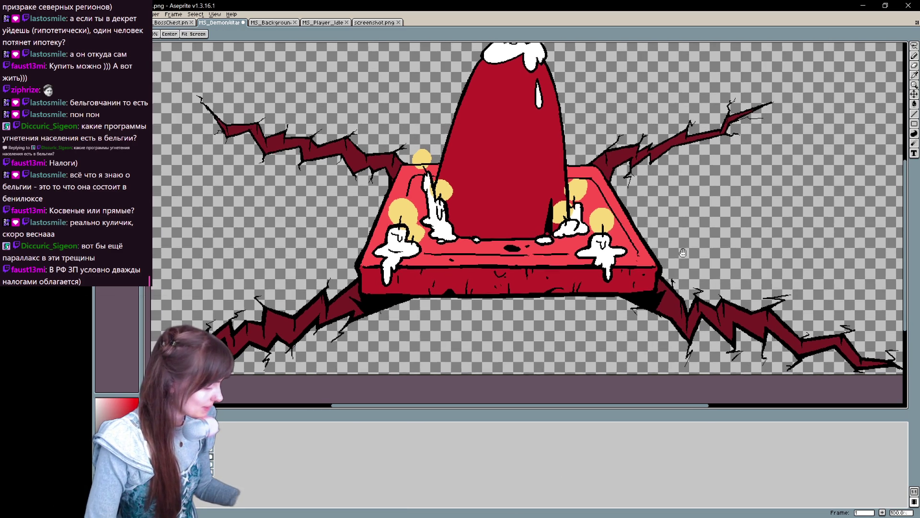
{"action": "key", "text": "b"}
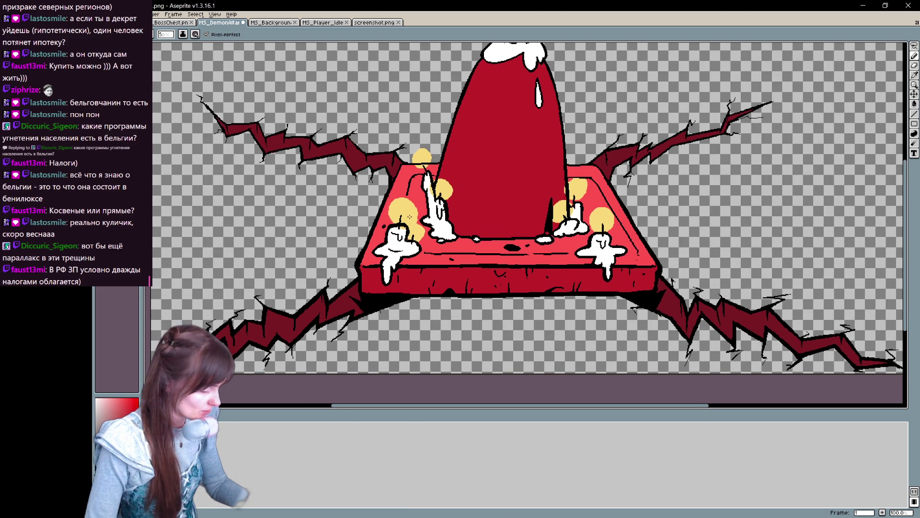
{"action": "key", "text": "ctrl+z"}
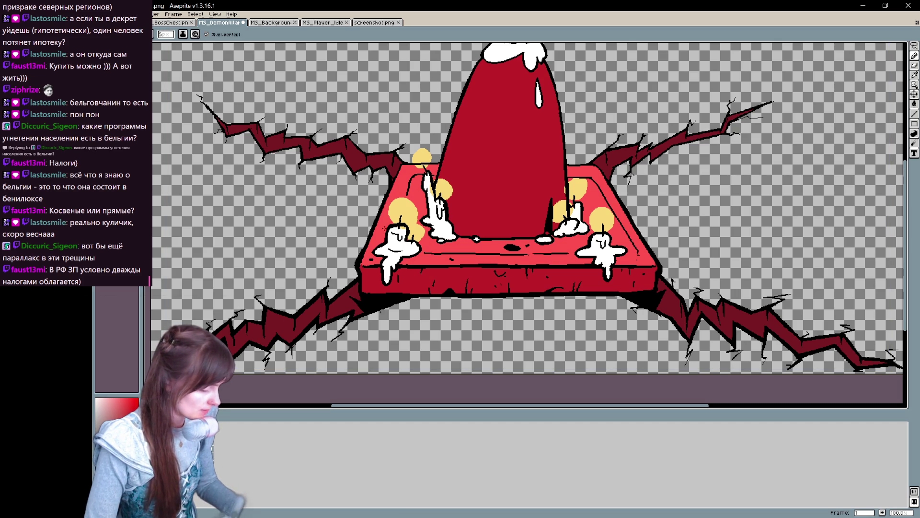
{"action": "left_click_drag", "start_coordinate": [597, 199], "coordinate": [591, 198]}
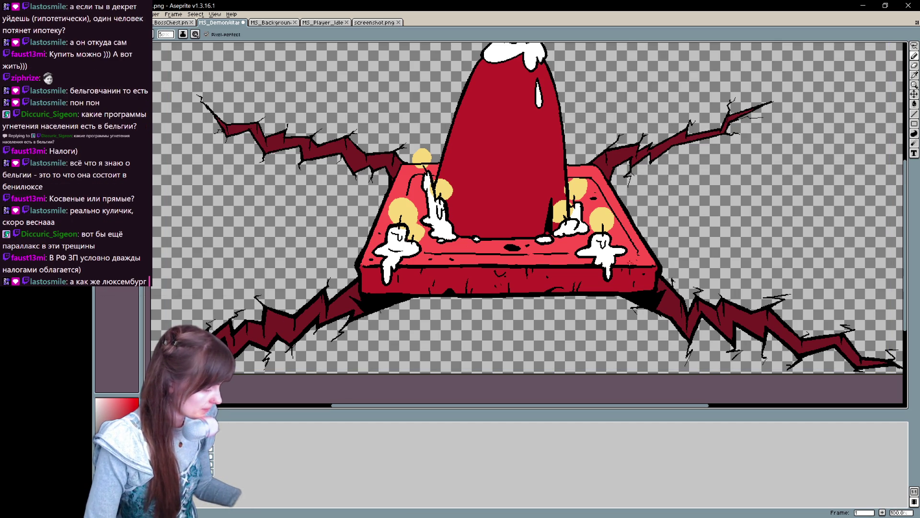